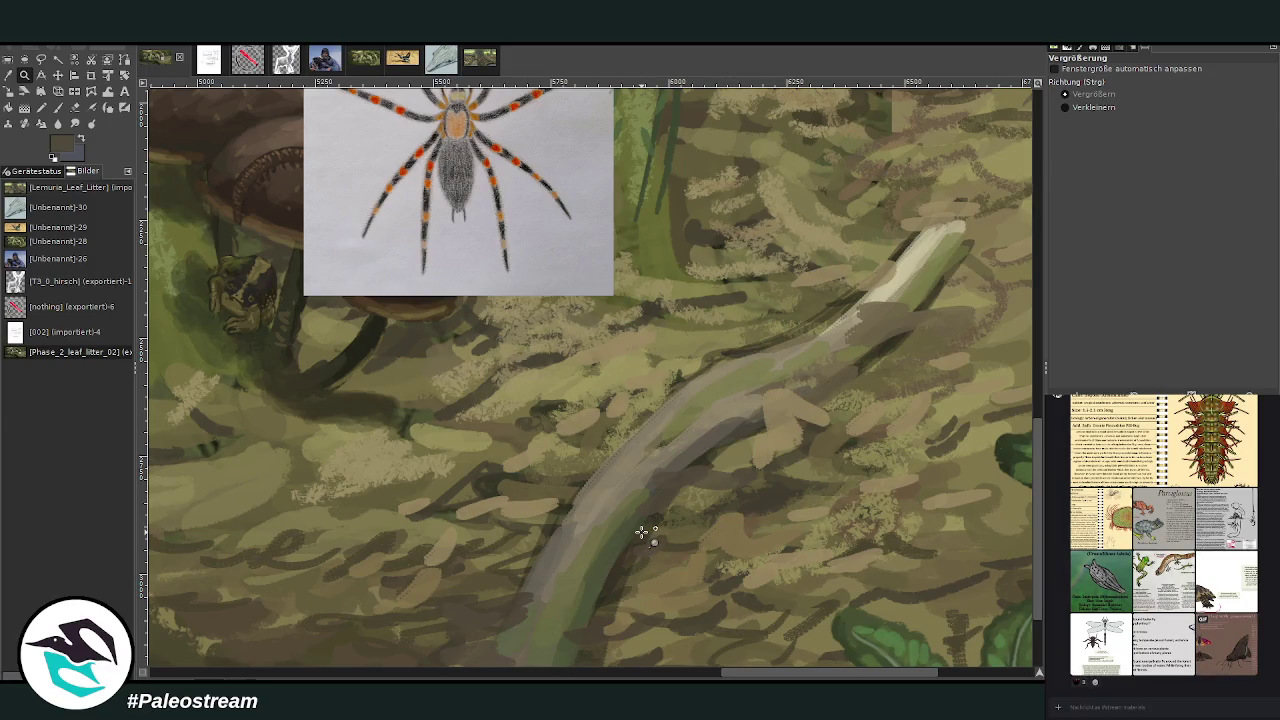
Sample a dark tone from the shadowed leaf litter with the Color Picker
{"action": "left_click", "coordinate": [58, 107]}
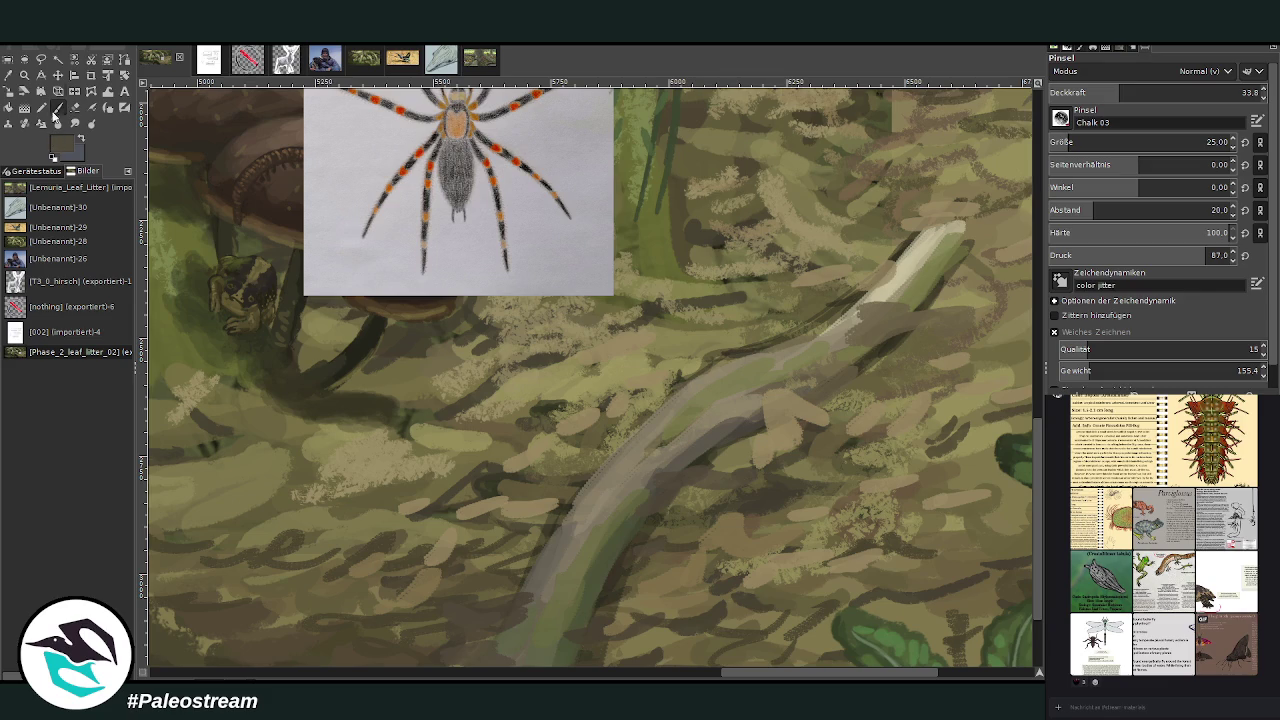
{"action": "left_click", "coordinate": [8, 75]}
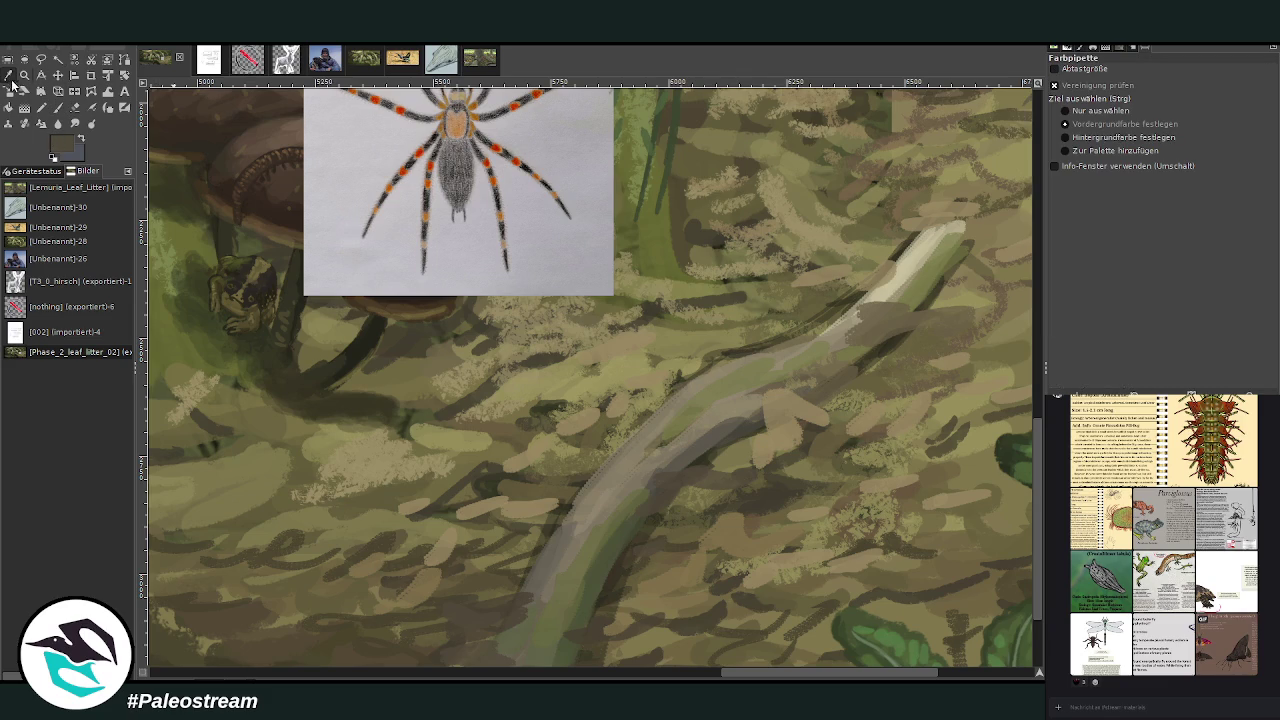
{"action": "left_click", "coordinate": [355, 352]}
Block in a dark spider shape under the branch with Chalk 03, then set light grey at opacity 73.2
{"action": "left_click", "coordinate": [60, 107]}
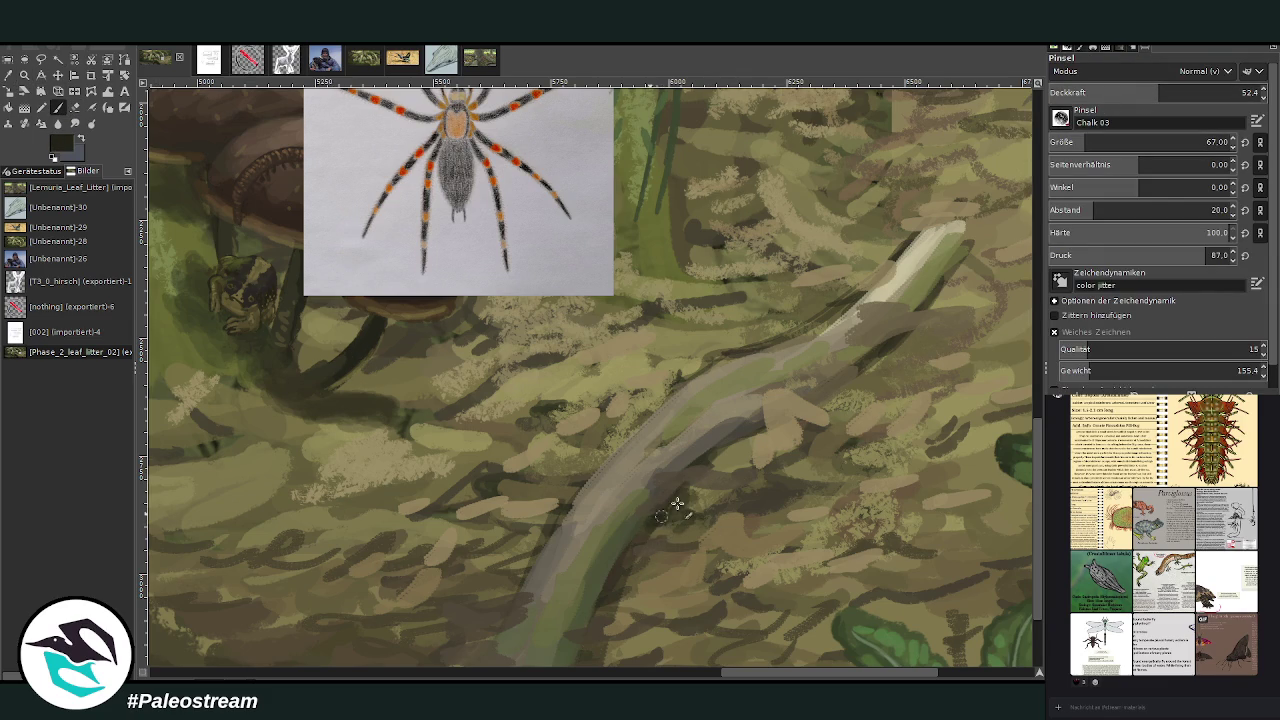
{"action": "mouse_move", "coordinate": [677, 503]}
{"action": "left_mouse_down"}
{"action": "mouse_move", "coordinate": [660, 523]}
{"action": "mouse_move", "coordinate": [686, 486]}
{"action": "mouse_move", "coordinate": [647, 542]}
{"action": "mouse_move", "coordinate": [669, 534]}
{"action": "mouse_move", "coordinate": [691, 494]}
{"action": "mouse_move", "coordinate": [705, 492]}
{"action": "mouse_move", "coordinate": [654, 540]}
{"action": "mouse_move", "coordinate": [686, 514]}
{"action": "mouse_move", "coordinate": [686, 540]}
{"action": "mouse_move", "coordinate": [737, 515]}
{"action": "mouse_move", "coordinate": [674, 552]}
{"action": "mouse_move", "coordinate": [659, 583]}
{"action": "mouse_move", "coordinate": [691, 559]}
{"action": "left_mouse_up"}
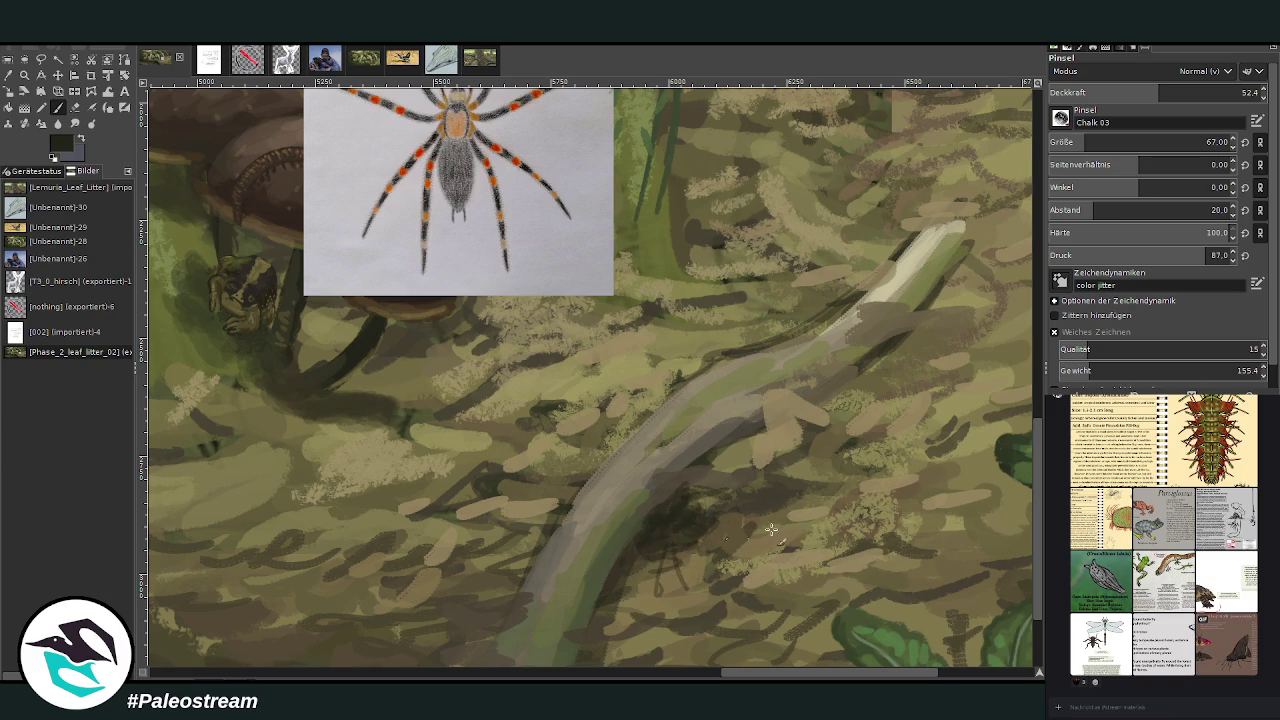
{"action": "mouse_move", "coordinate": [771, 529]}
{"action": "left_mouse_down"}
{"action": "mouse_move", "coordinate": [700, 505]}
{"action": "mouse_move", "coordinate": [634, 537]}
{"action": "mouse_move", "coordinate": [667, 499]}
{"action": "left_mouse_up"}
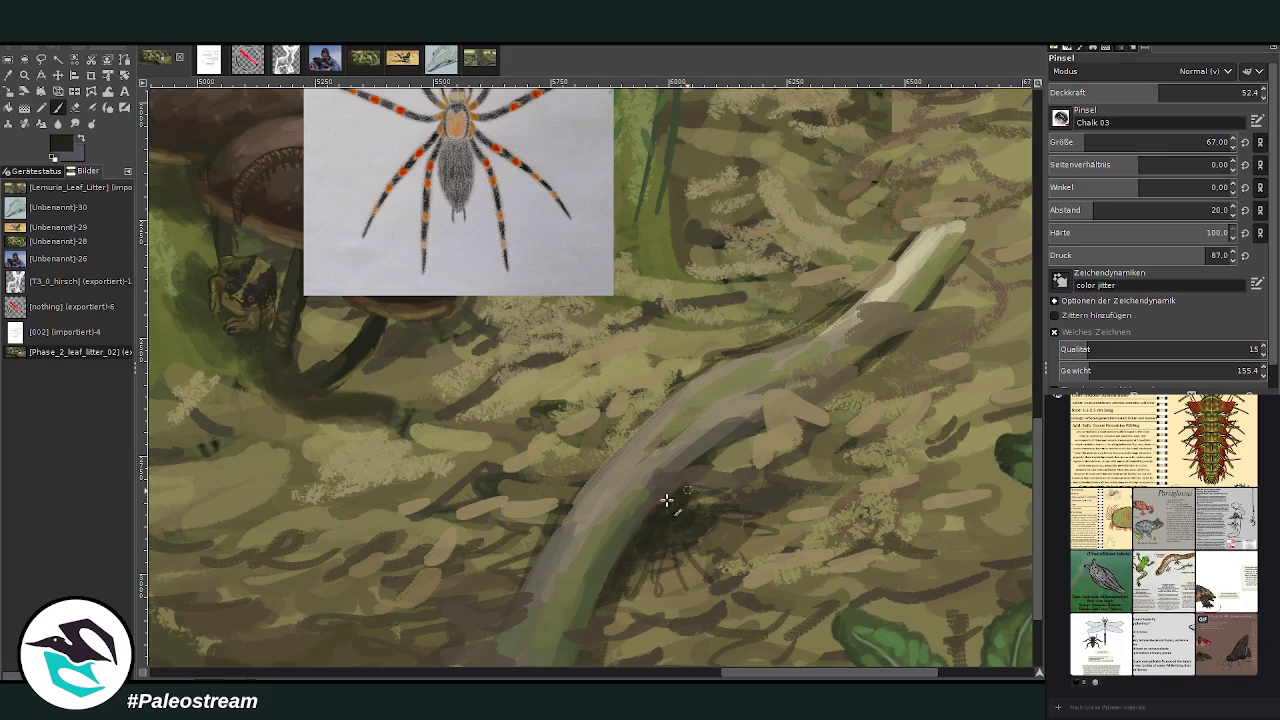
{"action": "left_click", "coordinate": [77, 142]}
{"action": "left_click", "coordinate": [1203, 92]}
At brush size 30 and opacity 42.3, paint thin light grey hairs around the dark spider
{"action": "left_click", "coordinate": [1085, 142]}
{"action": "type", "text": "30"}
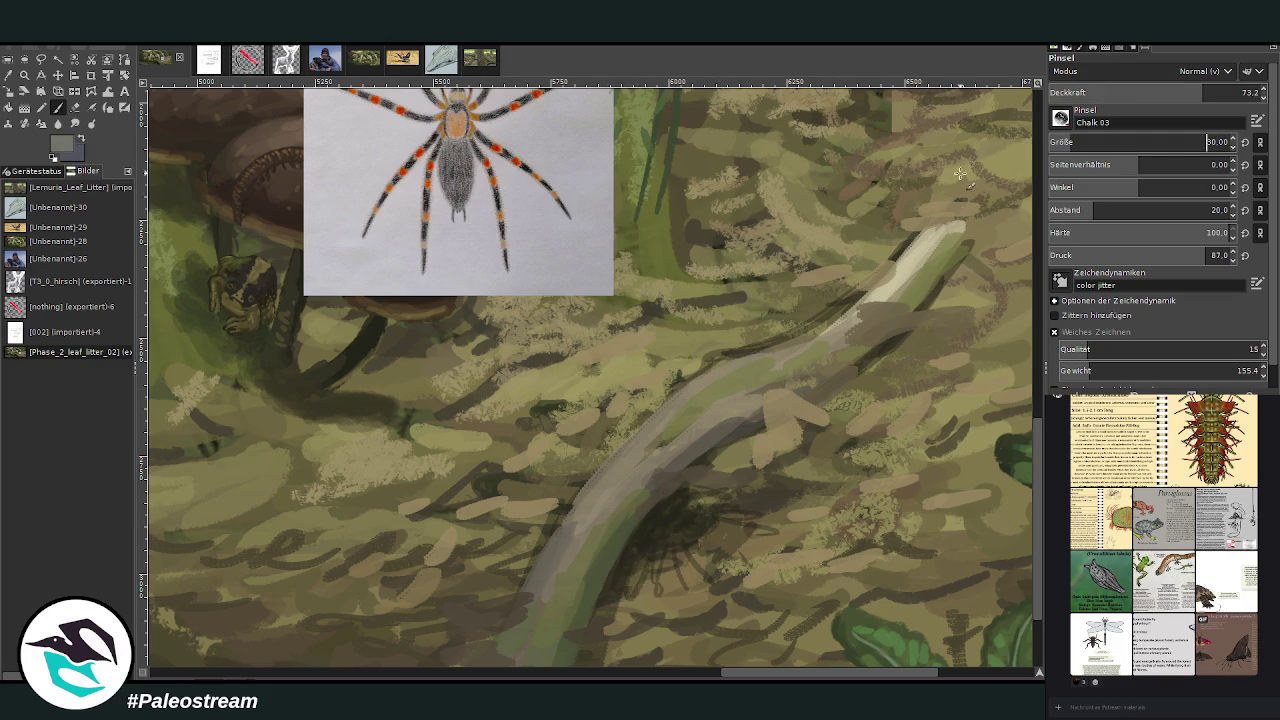
{"action": "mouse_move", "coordinate": [647, 534]}
{"action": "left_mouse_down"}
{"action": "mouse_move", "coordinate": [686, 537]}
{"action": "mouse_move", "coordinate": [711, 514]}
{"action": "left_mouse_up"}
{"action": "left_click", "coordinate": [1140, 92]}
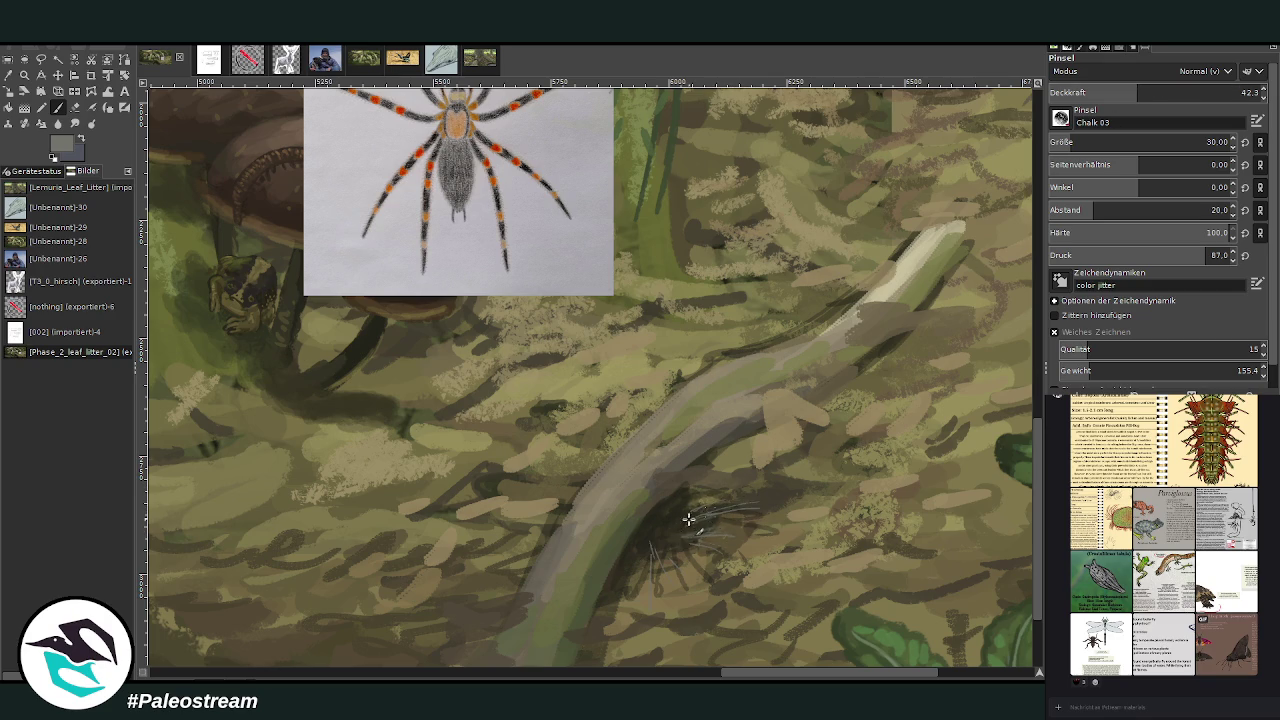
{"action": "mouse_move", "coordinate": [657, 532]}
{"action": "left_mouse_down"}
{"action": "mouse_move", "coordinate": [640, 534]}
{"action": "mouse_move", "coordinate": [674, 523]}
{"action": "mouse_move", "coordinate": [655, 491]}
{"action": "mouse_move", "coordinate": [677, 506]}
{"action": "mouse_move", "coordinate": [594, 617]}
{"action": "mouse_move", "coordinate": [637, 558]}
{"action": "left_mouse_up"}
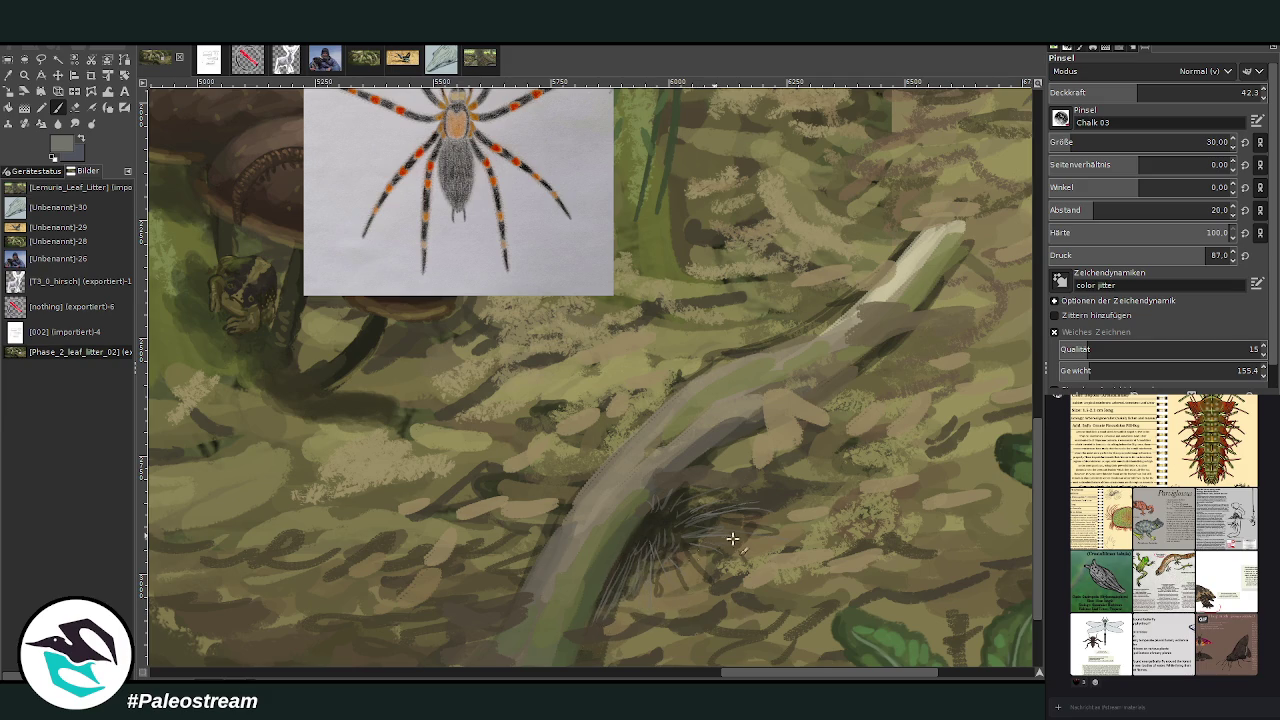
{"action": "left_click_drag", "start_coordinate": [736, 513], "coordinate": [782, 498]}
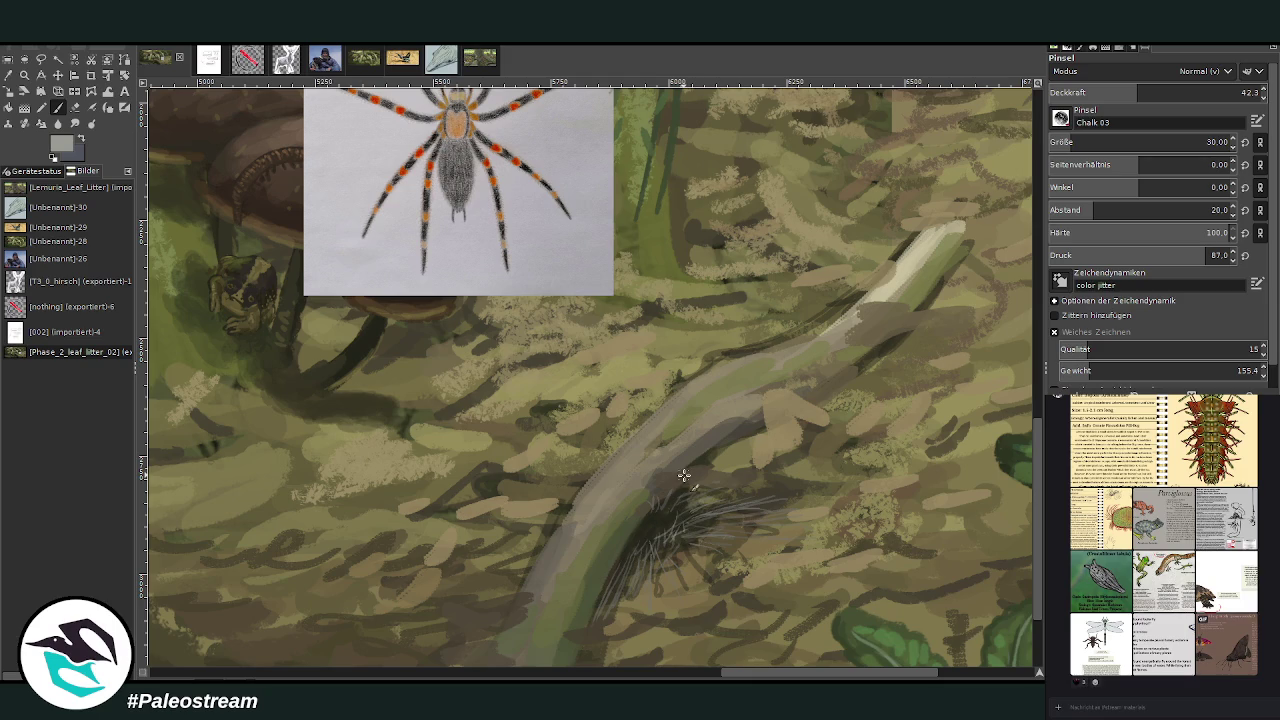
Lower opacity to 33.8, add more light hairs, and touch up with a darker stroke
{"action": "left_click", "coordinate": [1121, 90]}
{"action": "mouse_move", "coordinate": [639, 541]}
{"action": "left_mouse_down"}
{"action": "mouse_move", "coordinate": [648, 562]}
{"action": "mouse_move", "coordinate": [684, 518]}
{"action": "mouse_move", "coordinate": [643, 544]}
{"action": "left_mouse_up"}
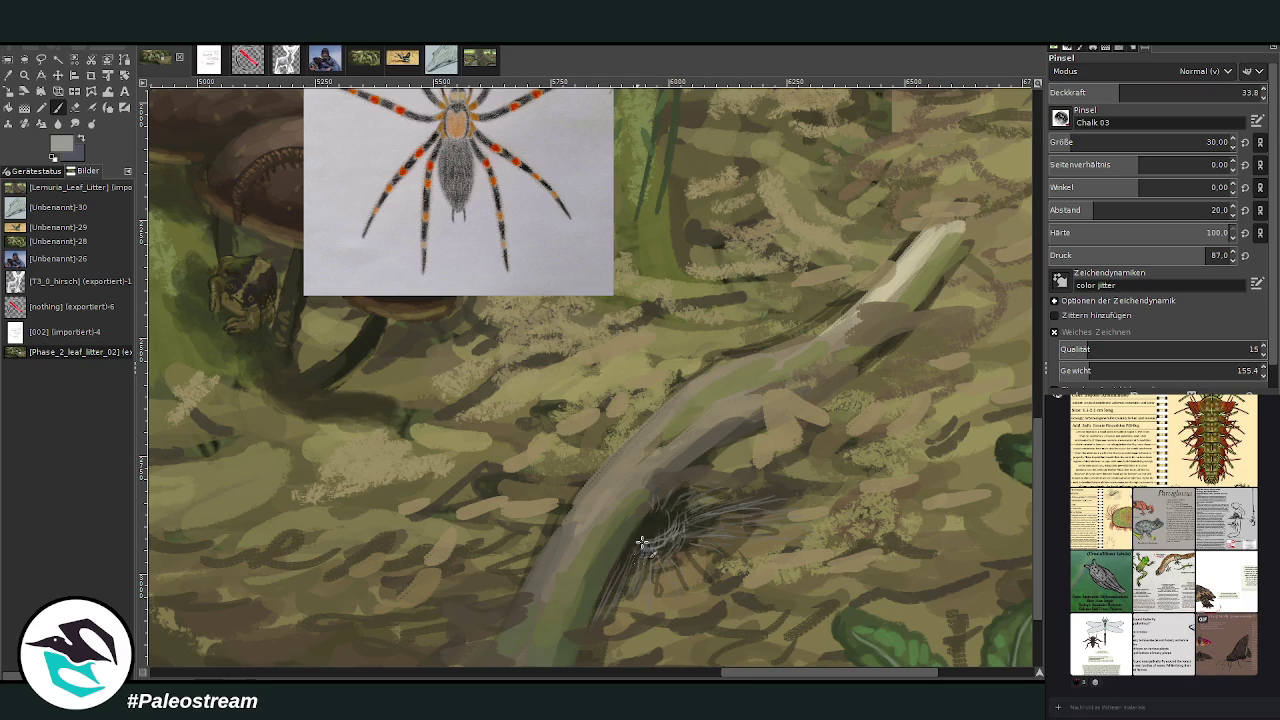
{"action": "left_click", "coordinate": [988, 337], "text": "ctrl"}
{"action": "left_click_drag", "start_coordinate": [688, 512], "coordinate": [668, 505]}
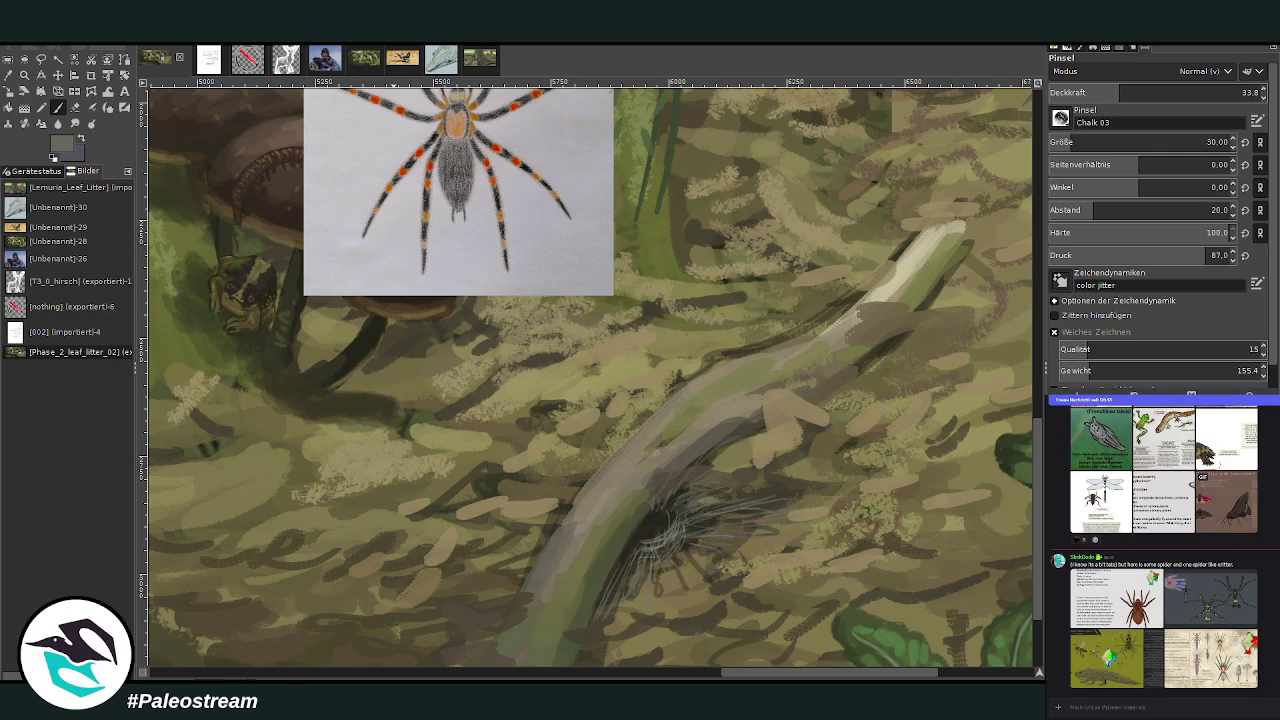
Move the spider reference drawing down into view and zoom in on the painted spider
{"action": "left_click", "coordinate": [57, 75]}
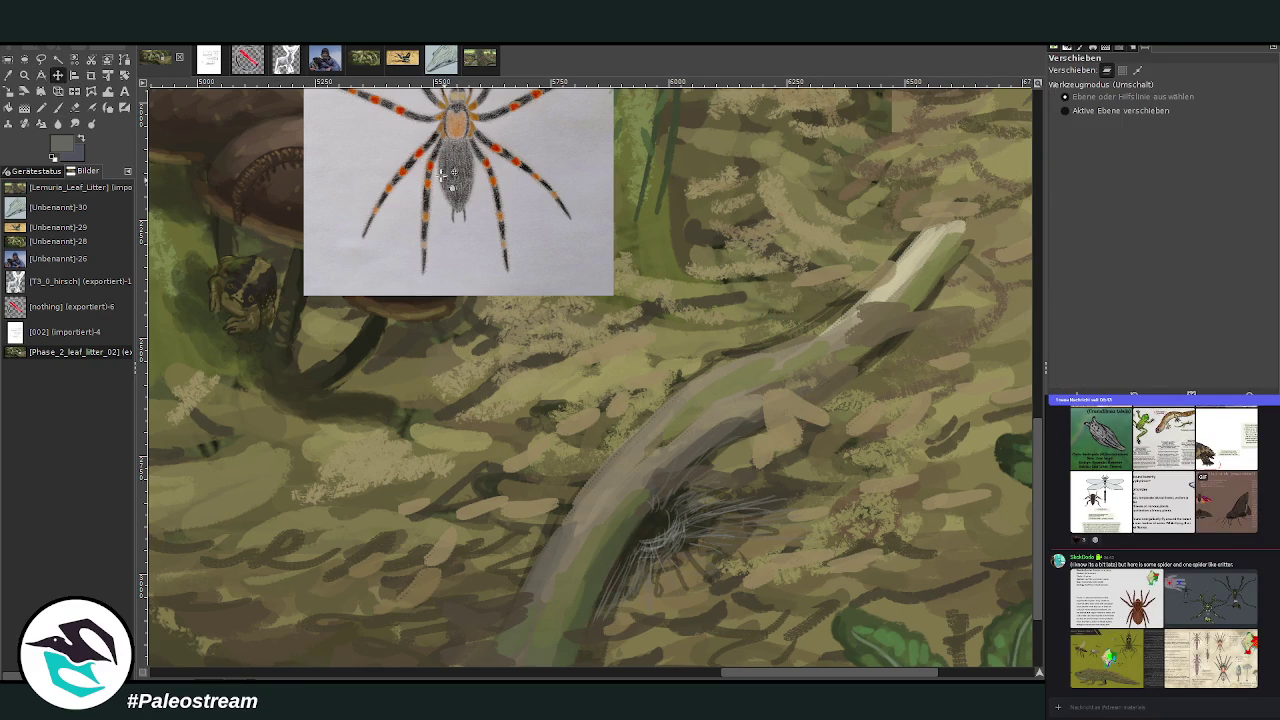
{"action": "left_click_drag", "start_coordinate": [442, 176], "coordinate": [444, 336]}
{"action": "key", "text": "z"}
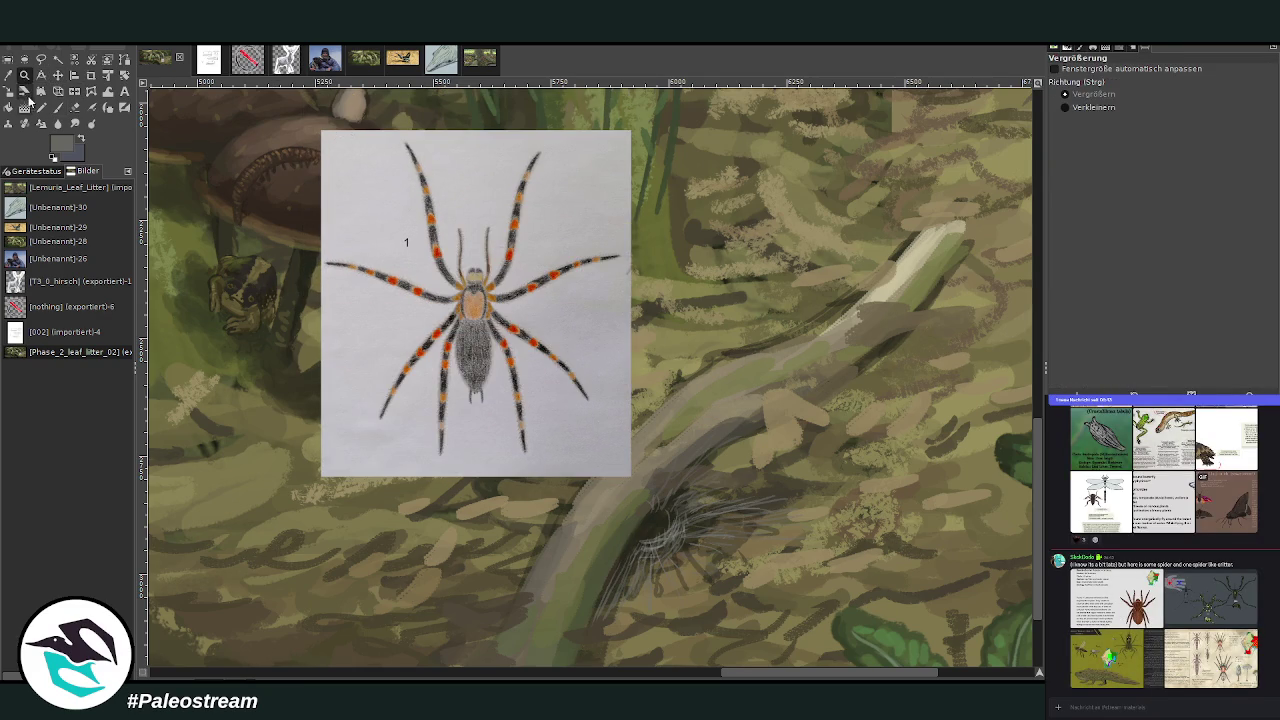
{"action": "left_click_drag", "start_coordinate": [372, 180], "coordinate": [771, 629]}
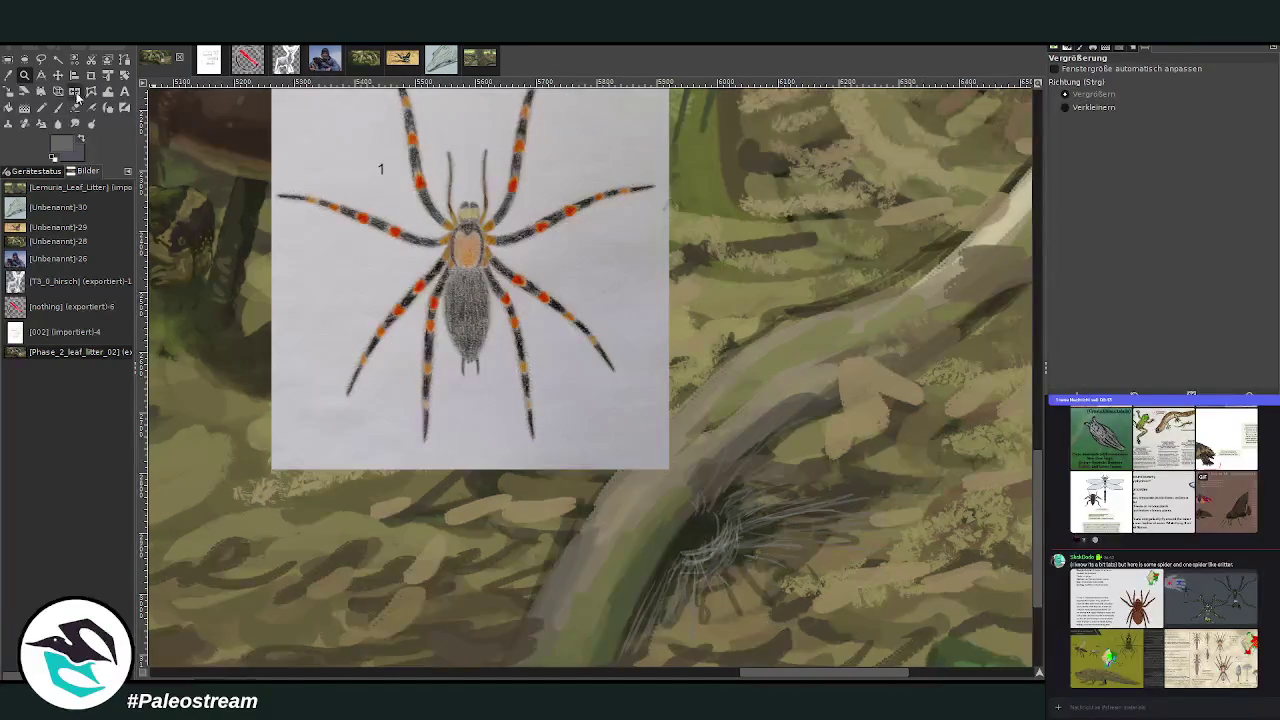
Set the paintbrush to black with opacity about 77 and size 38
{"action": "left_click", "coordinate": [56, 108]}
{"action": "key", "text": "x"}
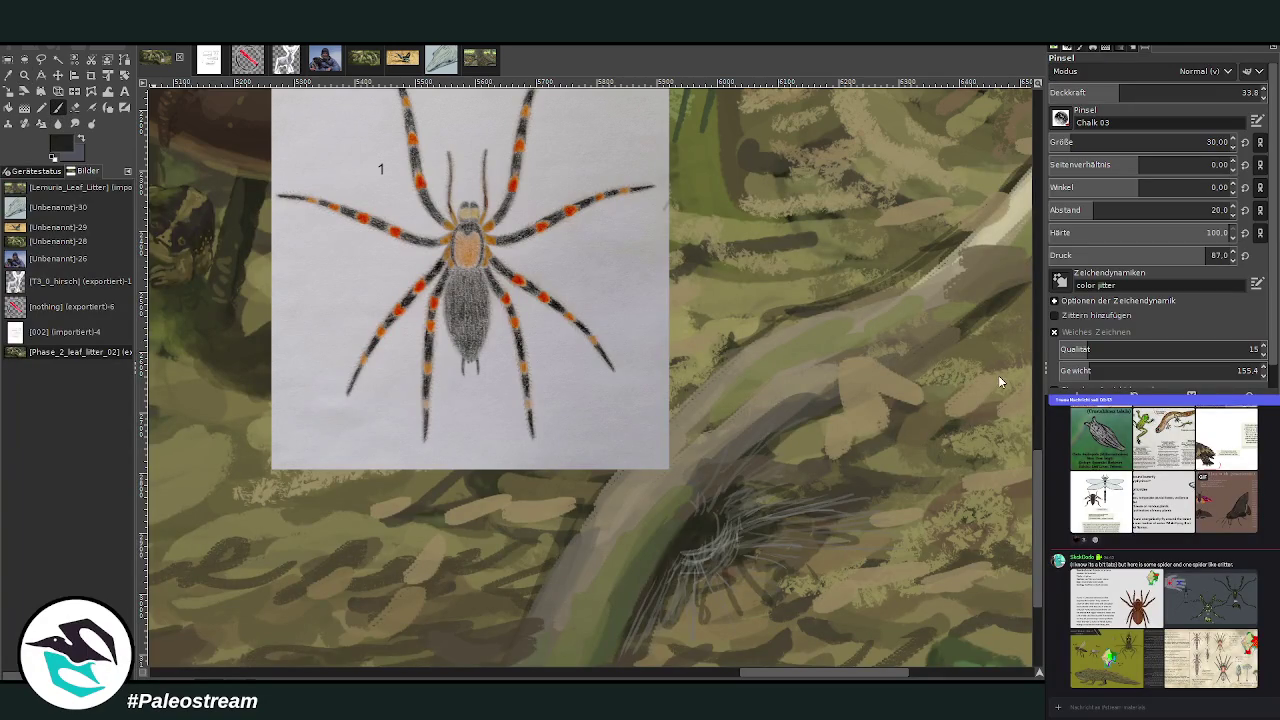
{"action": "left_click_drag", "start_coordinate": [1120, 95], "coordinate": [1160, 95]}
{"action": "left_click", "coordinate": [1075, 142]}
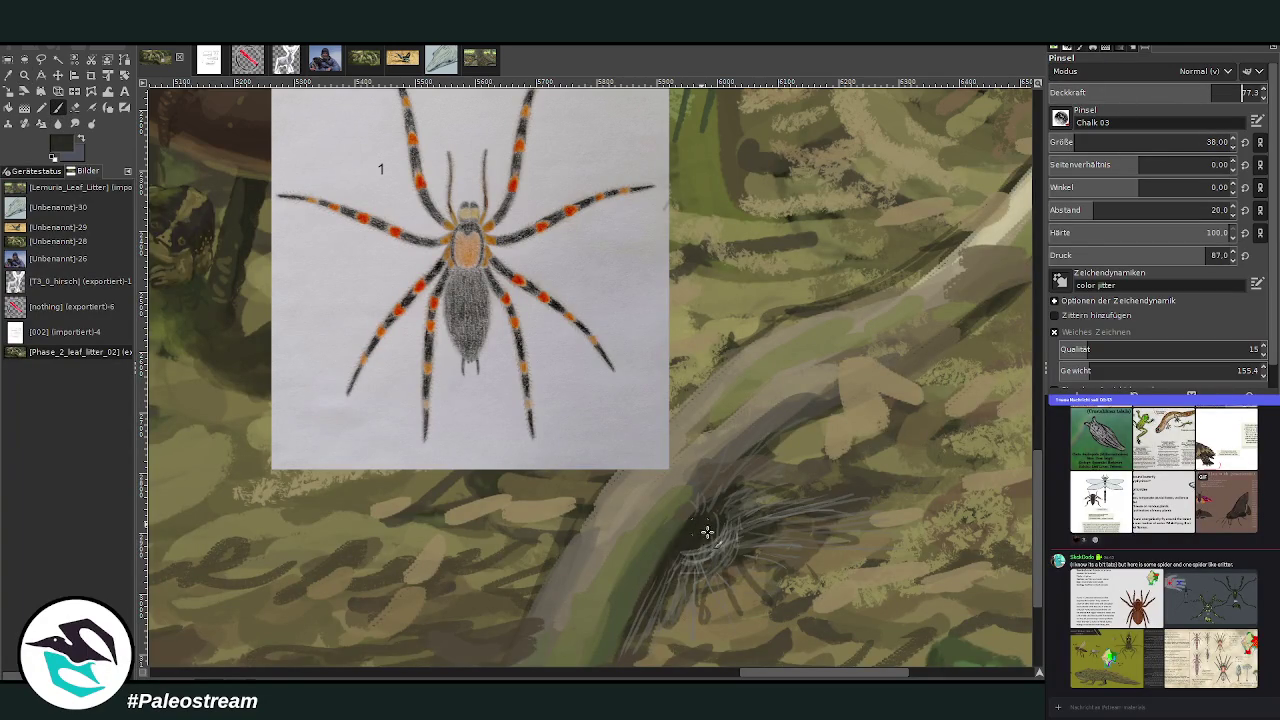
{"action": "key", "text": "d"}
Paint a dark body centre and dark legs running down-right from it
{"action": "mouse_move", "coordinate": [770, 507]}
{"action": "left_mouse_down"}
{"action": "mouse_move", "coordinate": [707, 541]}
{"action": "mouse_move", "coordinate": [717, 528]}
{"action": "mouse_move", "coordinate": [706, 522]}
{"action": "mouse_move", "coordinate": [700, 543]}
{"action": "mouse_move", "coordinate": [728, 528]}
{"action": "mouse_move", "coordinate": [711, 505]}
{"action": "mouse_move", "coordinate": [819, 540]}
{"action": "left_mouse_up"}
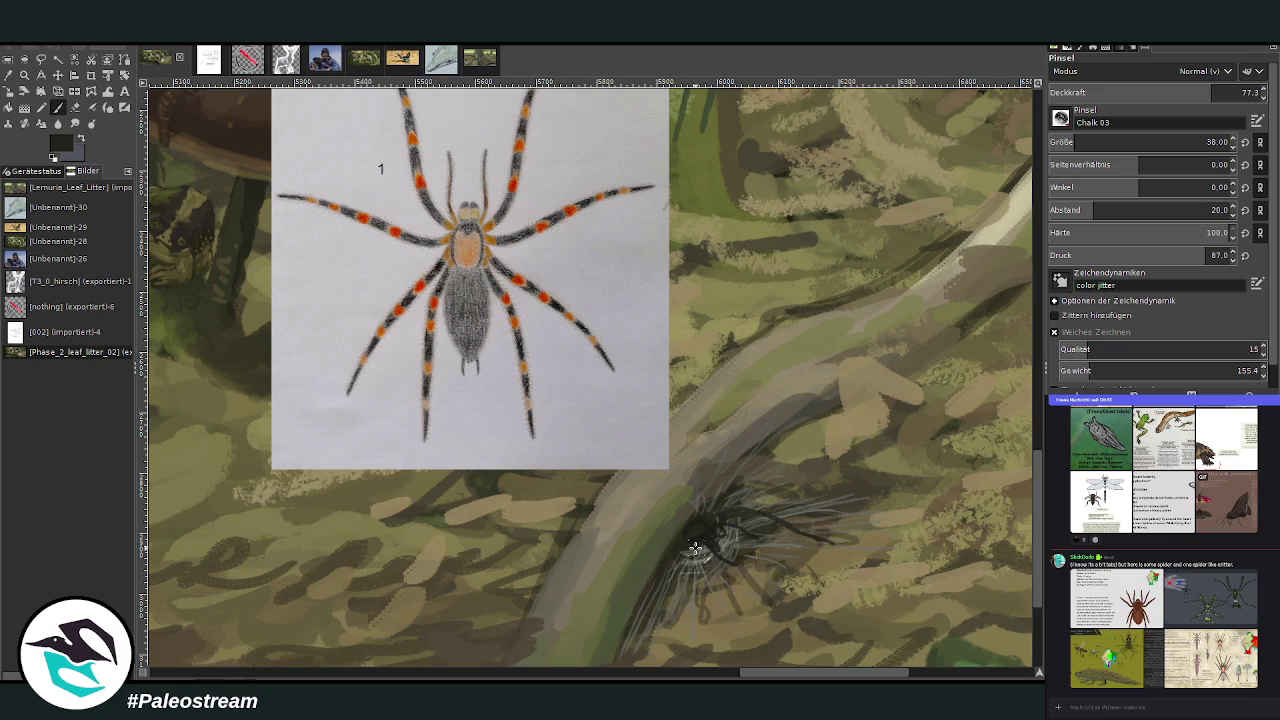
{"action": "left_click_drag", "start_coordinate": [695, 548], "coordinate": [768, 626]}
{"action": "key", "text": "ctrl+z"}
{"action": "left_click_drag", "start_coordinate": [706, 556], "coordinate": [778, 628]}
{"action": "mouse_move", "coordinate": [690, 558]}
{"action": "left_mouse_down"}
{"action": "mouse_move", "coordinate": [742, 615]}
{"action": "mouse_move", "coordinate": [677, 546]}
{"action": "left_mouse_up"}
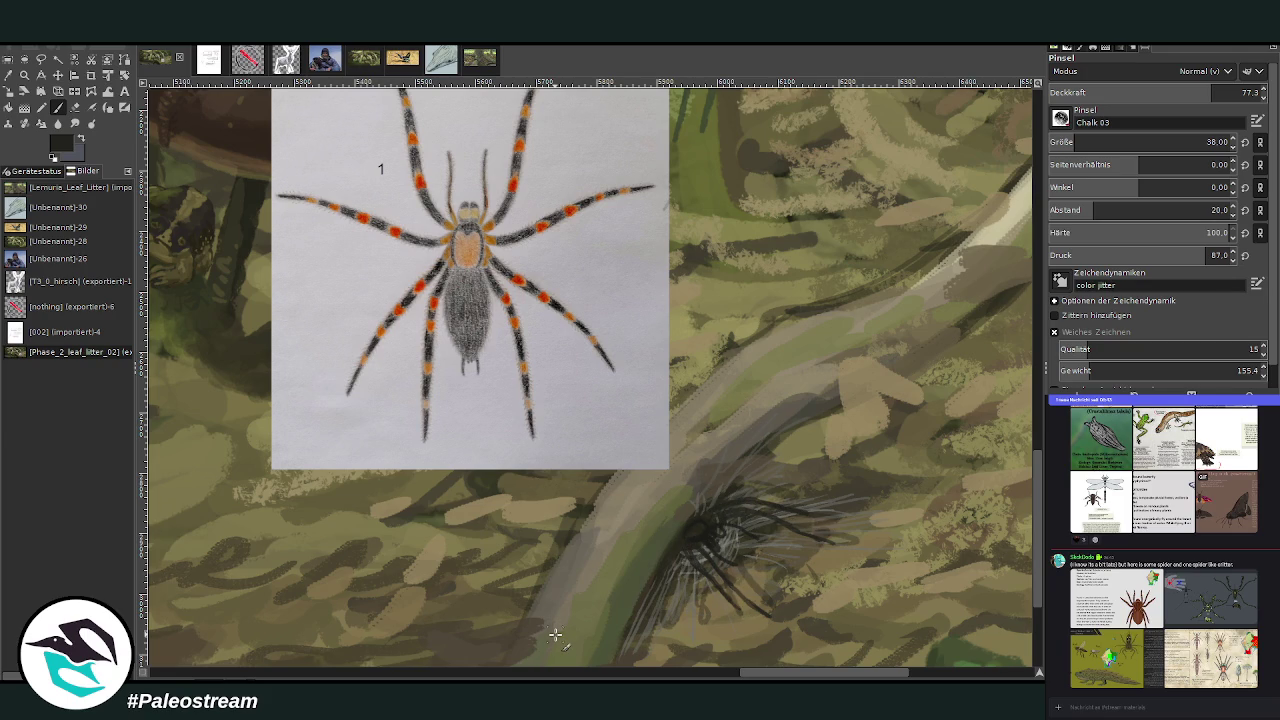
With dark grey at opacity 52.4, paint hairy legs extending down-right from the body
{"action": "left_click", "coordinate": [1030, 360], "text": "ctrl"}
{"action": "left_click", "coordinate": [1031, 338], "text": "ctrl"}
{"action": "left_click", "coordinate": [1159, 92]}
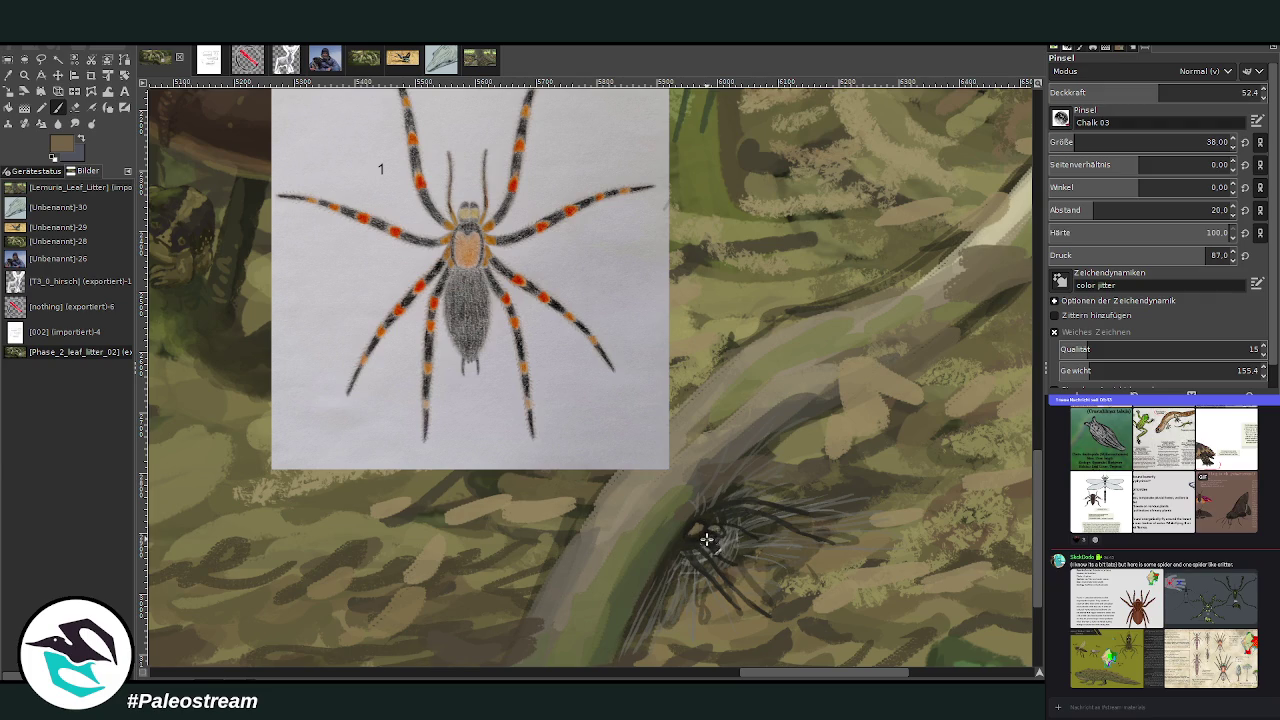
{"action": "left_click", "coordinate": [435, 97], "text": "ctrl"}
{"action": "mouse_move", "coordinate": [701, 532]}
{"action": "left_mouse_down"}
{"action": "mouse_move", "coordinate": [716, 543]}
{"action": "mouse_move", "coordinate": [723, 531]}
{"action": "left_mouse_up"}
{"action": "left_click_drag", "start_coordinate": [758, 520], "coordinate": [791, 514]}
{"action": "left_click_drag", "start_coordinate": [705, 545], "coordinate": [748, 603]}
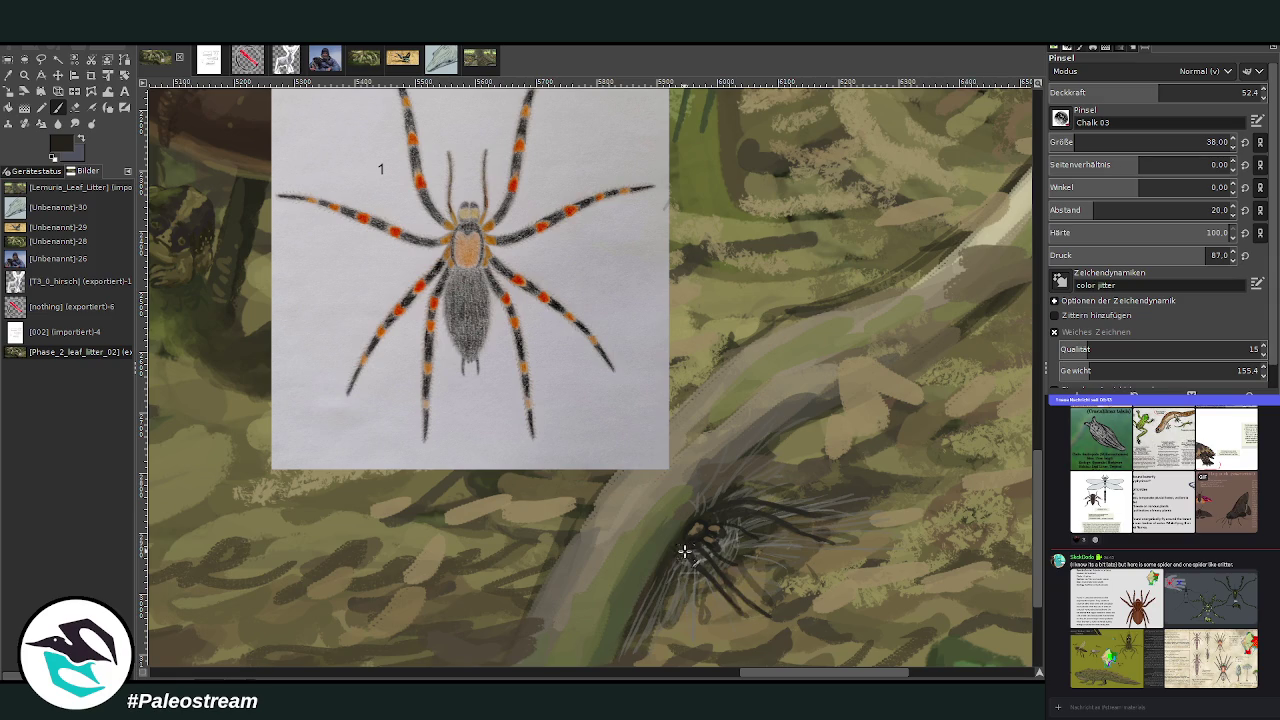
{"action": "left_click_drag", "start_coordinate": [690, 550], "coordinate": [751, 608]}
Pick a dark reddish-brown with opacity 65.9 and brush size 21
{"action": "left_click", "coordinate": [1024, 370], "text": "ctrl"}
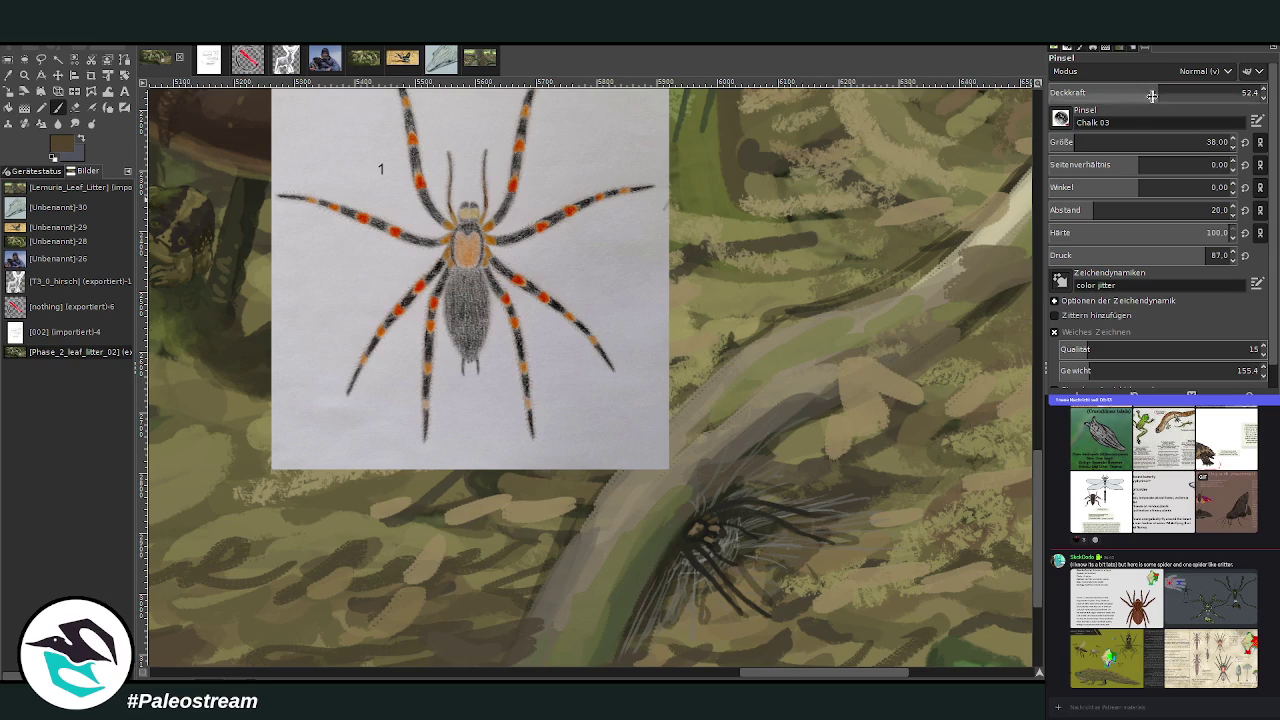
{"action": "left_click_drag", "start_coordinate": [1160, 92], "coordinate": [1189, 92]}
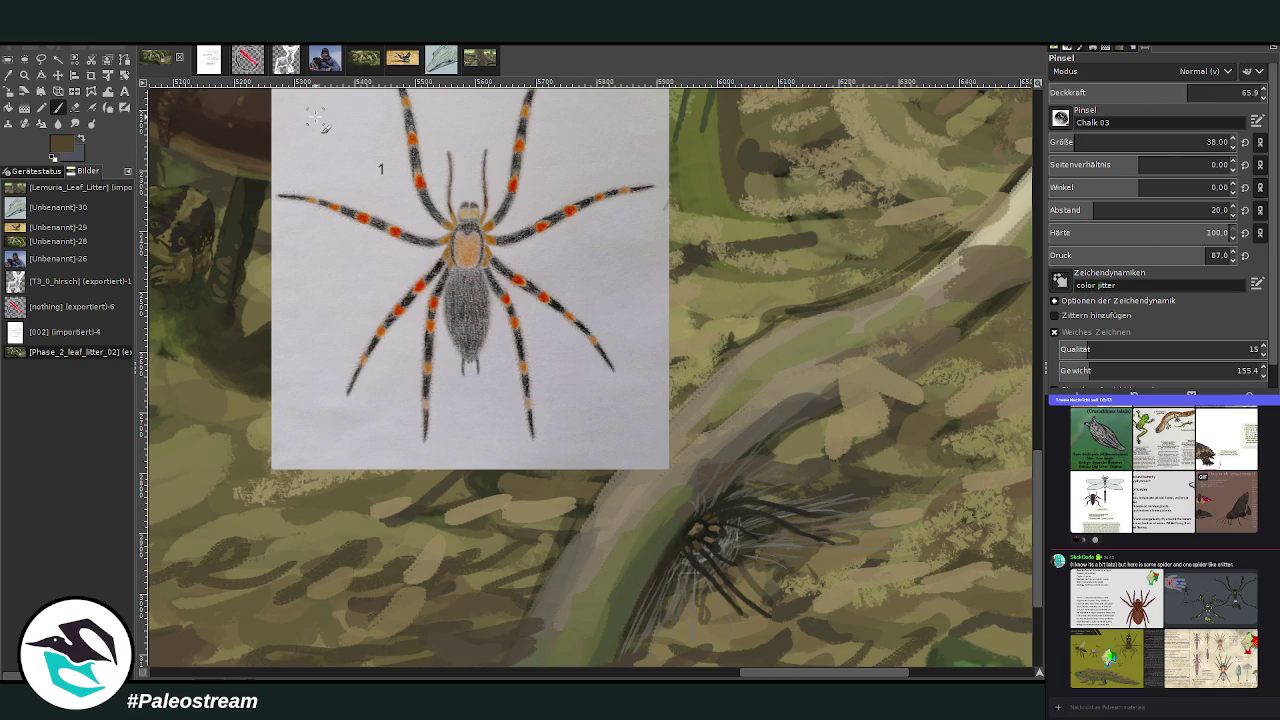
{"action": "left_click_drag", "start_coordinate": [1073, 150], "coordinate": [1024, 152]}
{"action": "left_click", "coordinate": [1115, 390]}
Dab reddish-brown band spots onto the spider's legs
{"action": "scroll", "coordinate": [1100, 142], "scroll_direction": "up", "scroll_amount": 12}
{"action": "scroll", "coordinate": [1037, 528], "scroll_direction": "up", "scroll_amount": 2}
{"action": "scroll", "coordinate": [1037, 540], "scroll_direction": "down", "scroll_amount": 1}
{"action": "scroll", "coordinate": [1037, 546], "scroll_direction": "down", "scroll_amount": 1}
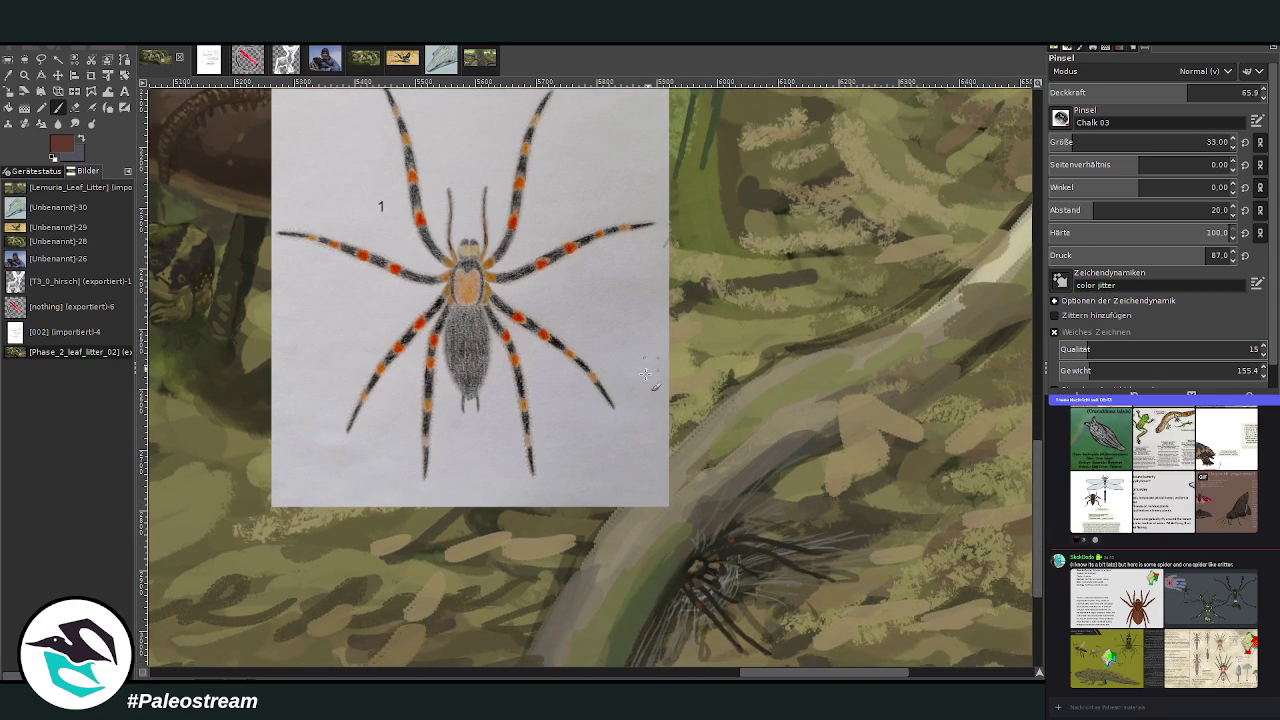
{"action": "left_click", "coordinate": [695, 606]}
{"action": "left_click", "coordinate": [732, 538]}
Zoom in, set brush size 26 with stroke smoothing, and dab red-orange spots on the legs
{"action": "key", "text": "z"}
{"action": "left_click_drag", "start_coordinate": [640, 476], "coordinate": [818, 662]}
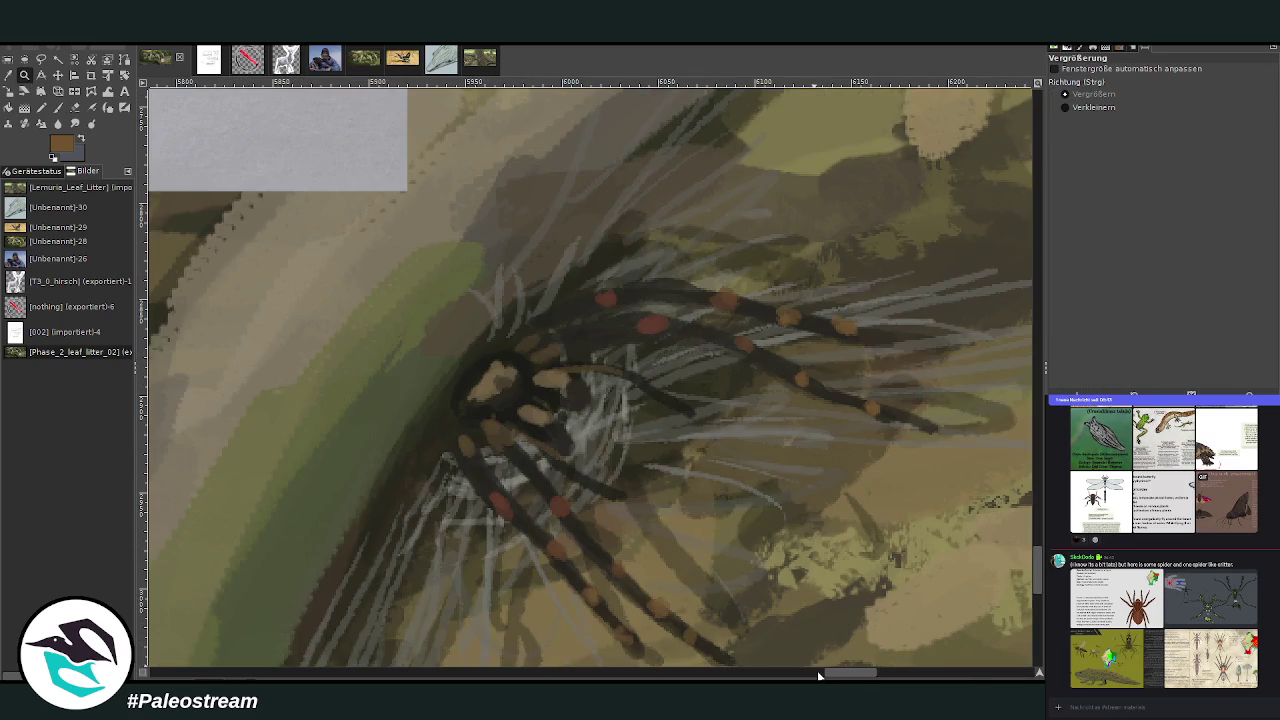
{"action": "left_click", "coordinate": [57, 107]}
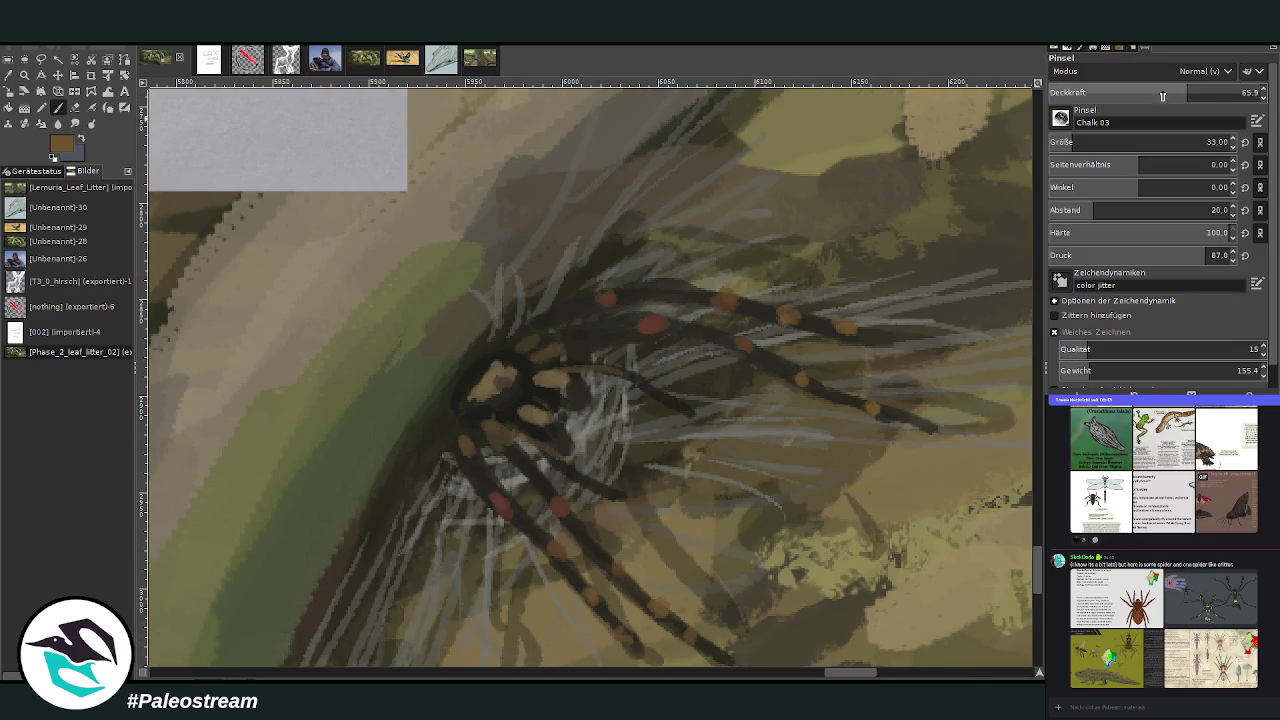
{"action": "left_click_drag", "start_coordinate": [1082, 147], "coordinate": [1071, 145]}
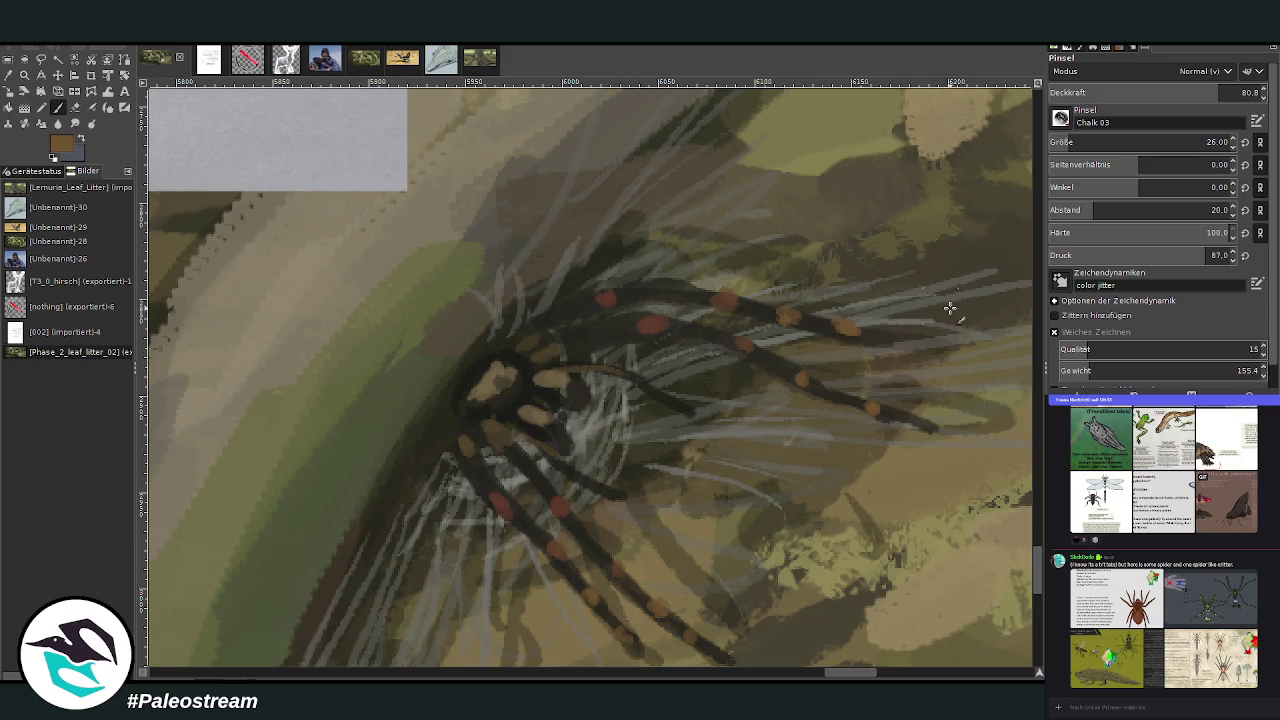
{"action": "left_click", "coordinate": [1054, 332]}
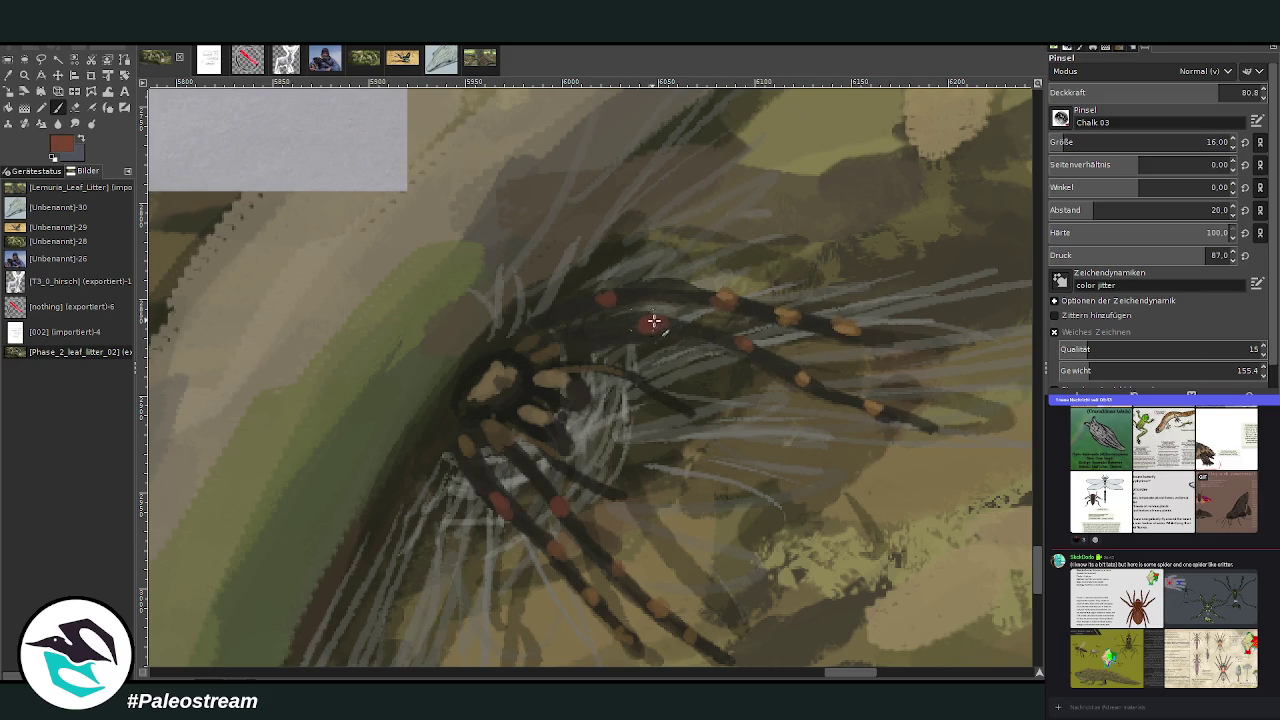
{"action": "left_click", "coordinate": [604, 297]}
{"action": "left_click", "coordinate": [557, 549]}
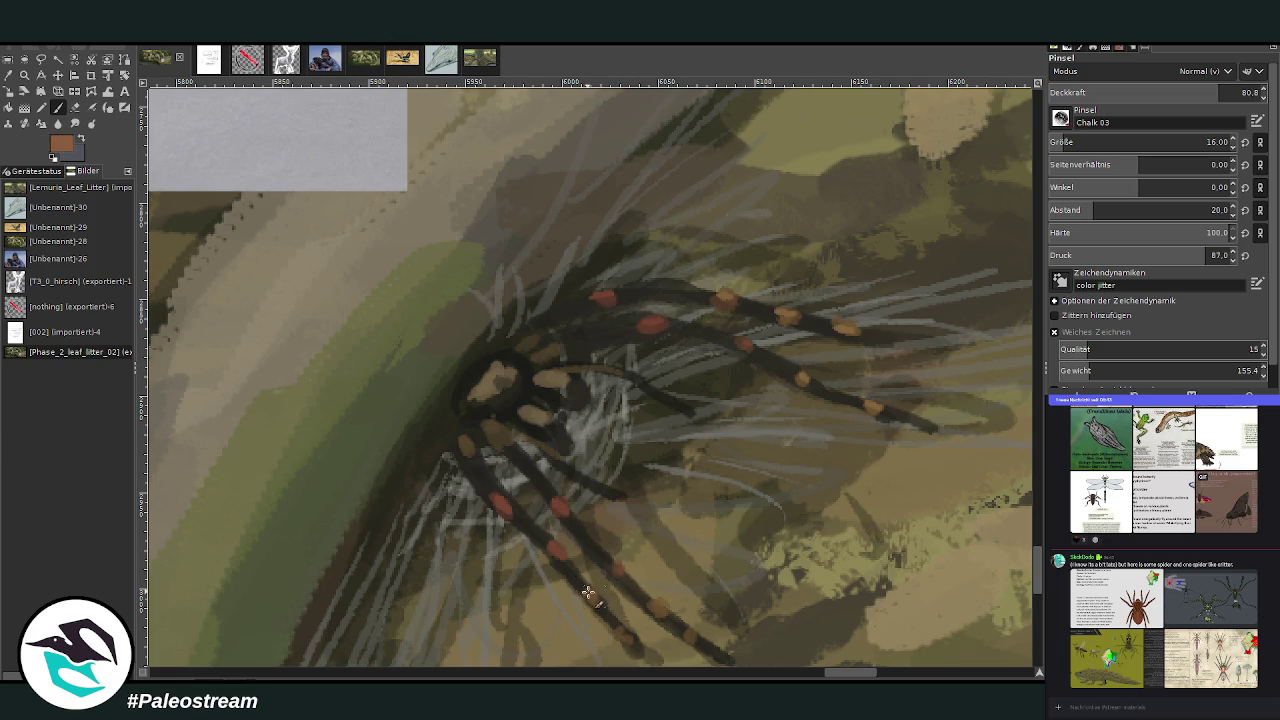
{"action": "left_click", "coordinate": [618, 571]}
Sample black from the spider's body and darken the lower leg
{"action": "key", "text": "o"}
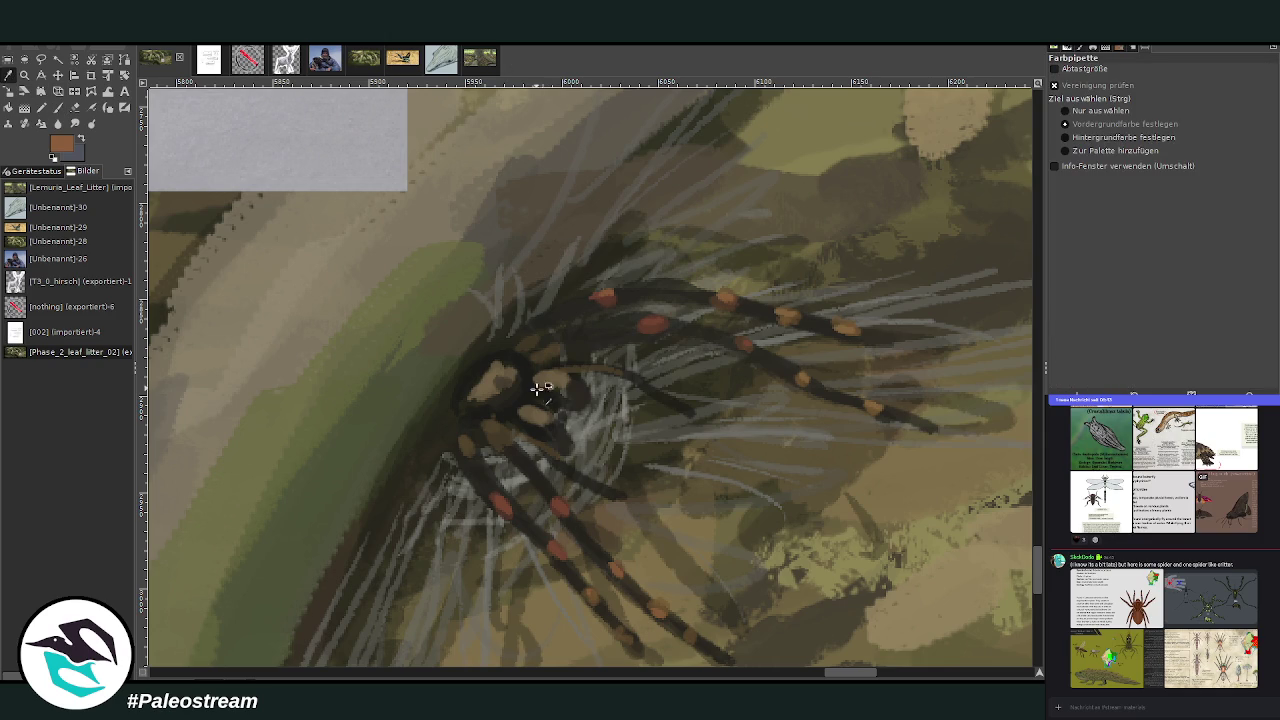
{"action": "left_click", "coordinate": [508, 310]}
{"action": "left_click", "coordinate": [57, 107]}
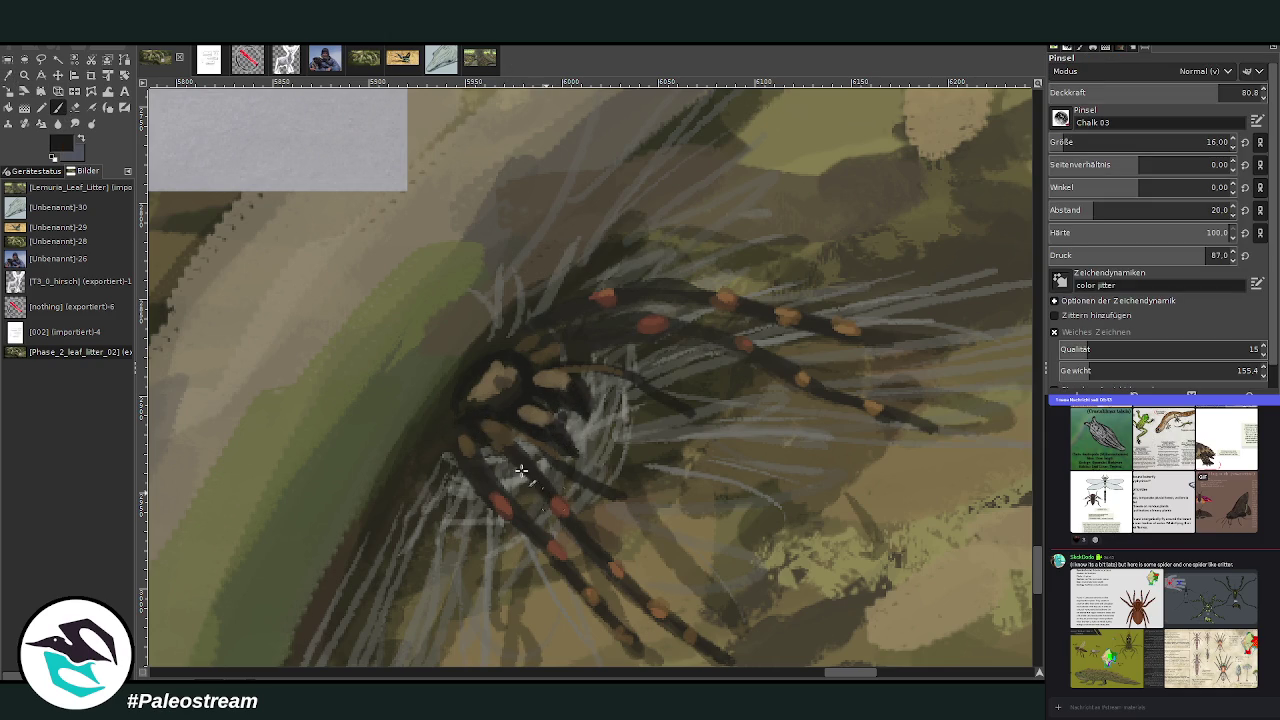
{"action": "left_click_drag", "start_coordinate": [518, 510], "coordinate": [459, 452]}
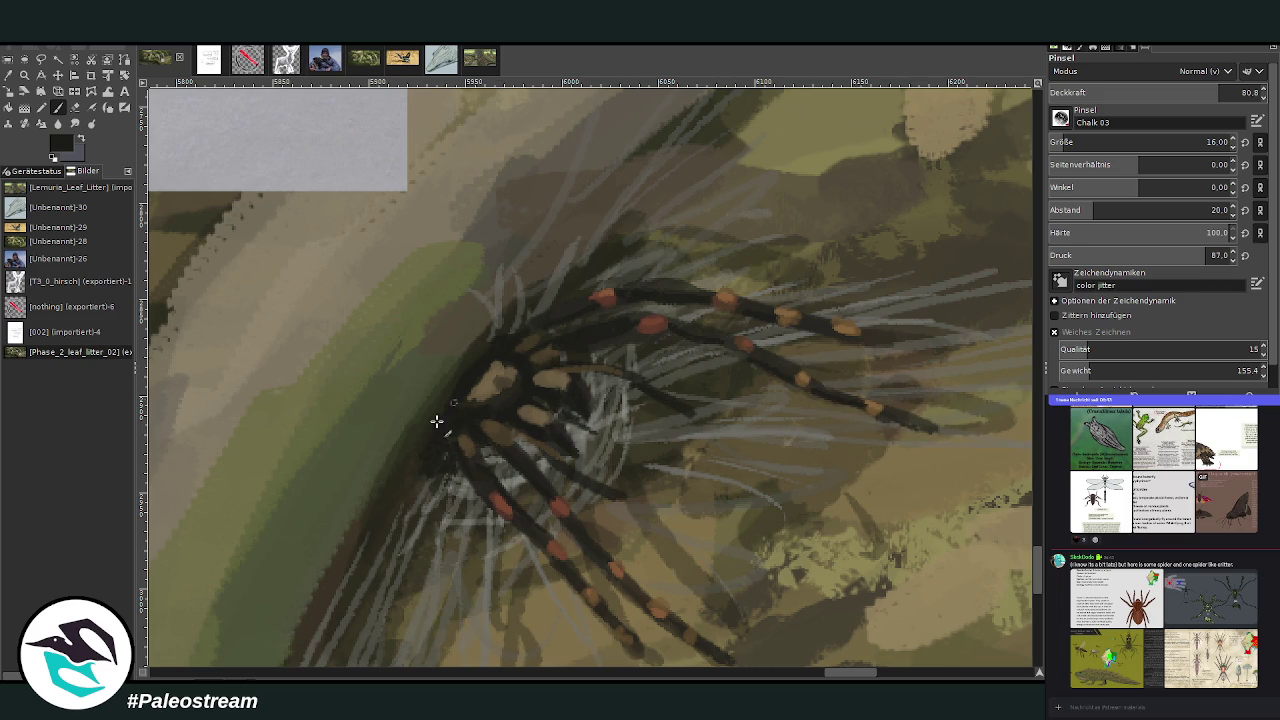
At opacity 49.8, paint dark hairs over the grey ones around the body and upper leg
{"action": "left_click", "coordinate": [1152, 94]}
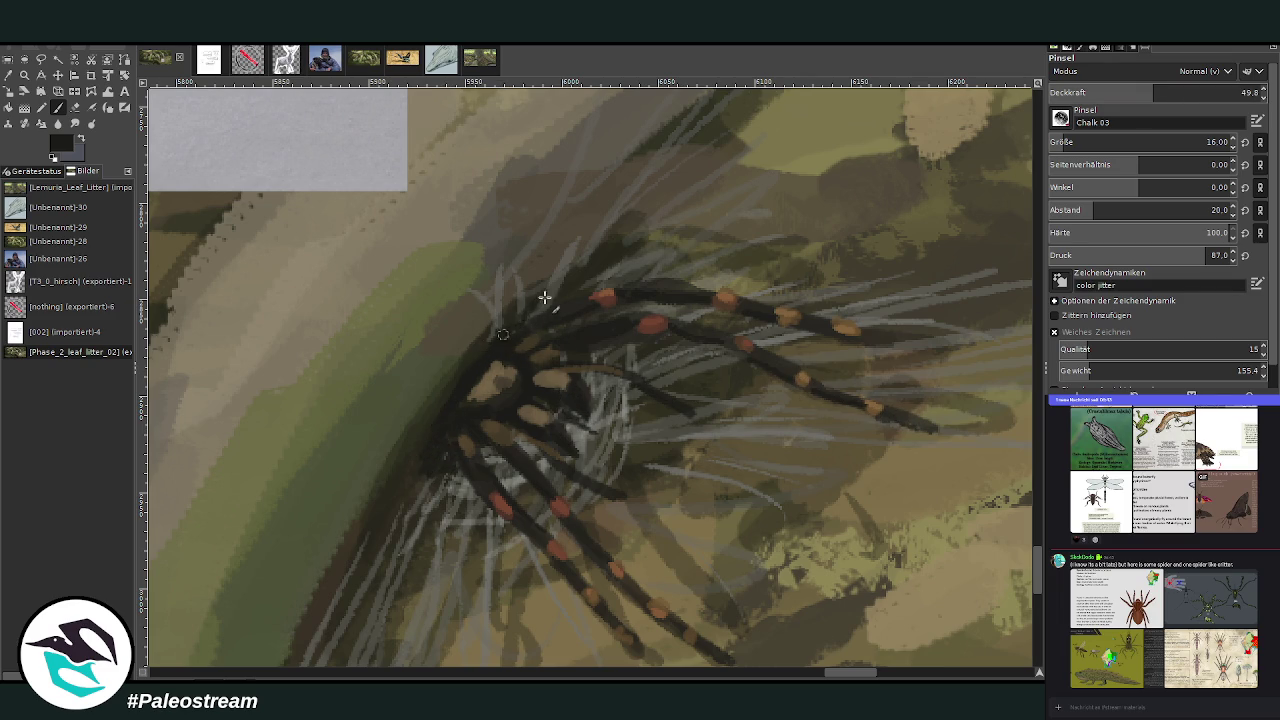
{"action": "mouse_move", "coordinate": [544, 297]}
{"action": "left_mouse_down"}
{"action": "mouse_move", "coordinate": [614, 220]}
{"action": "mouse_move", "coordinate": [603, 251]}
{"action": "mouse_move", "coordinate": [665, 160]}
{"action": "left_mouse_up"}
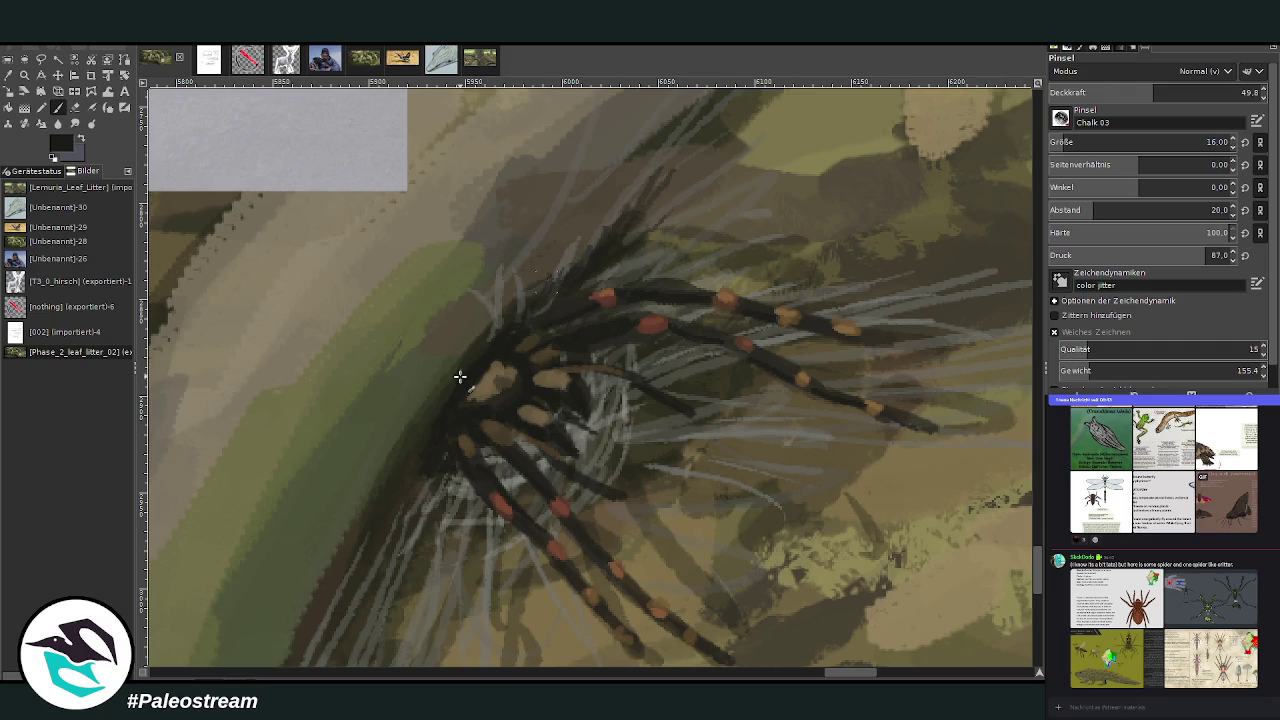
{"action": "mouse_move", "coordinate": [379, 515]}
{"action": "left_mouse_down"}
{"action": "mouse_move", "coordinate": [400, 571]}
{"action": "mouse_move", "coordinate": [443, 606]}
{"action": "mouse_move", "coordinate": [525, 549]}
{"action": "mouse_move", "coordinate": [455, 482]}
{"action": "left_mouse_up"}
{"action": "left_click_drag", "start_coordinate": [550, 530], "coordinate": [495, 458]}
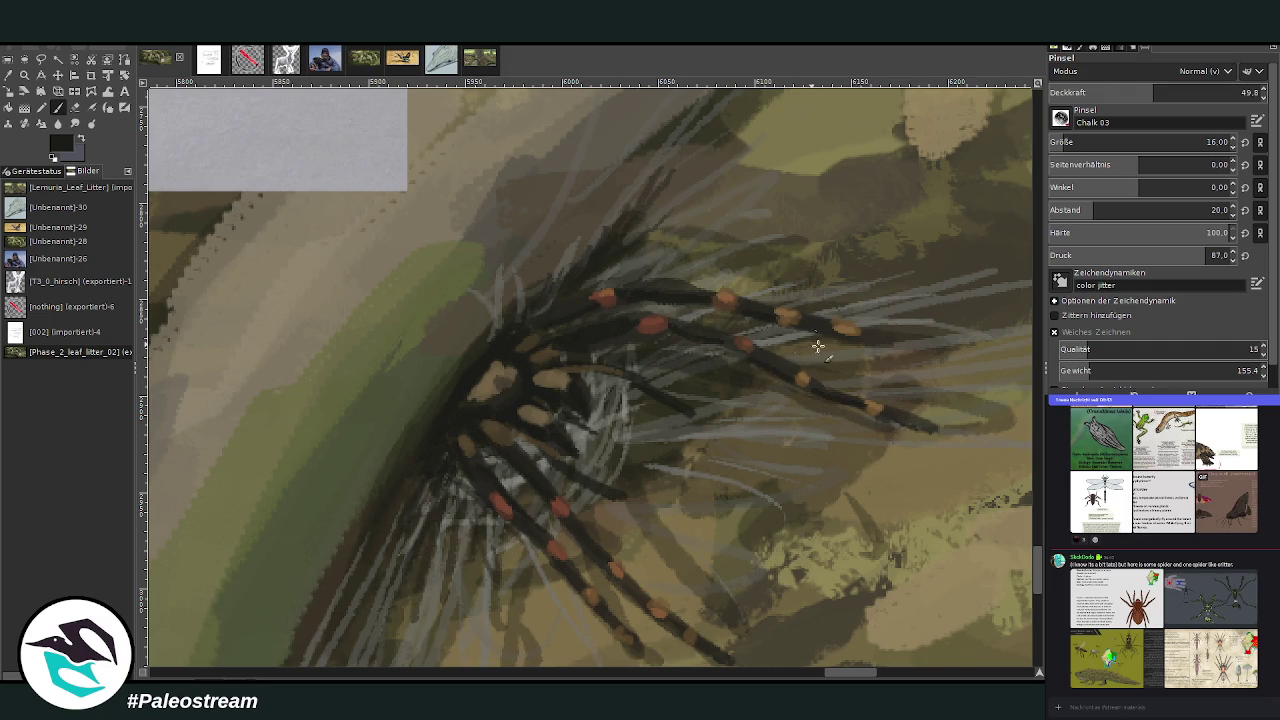
{"action": "left_click_drag", "start_coordinate": [818, 346], "coordinate": [704, 312]}
{"action": "left_click_drag", "start_coordinate": [638, 550], "coordinate": [614, 516]}
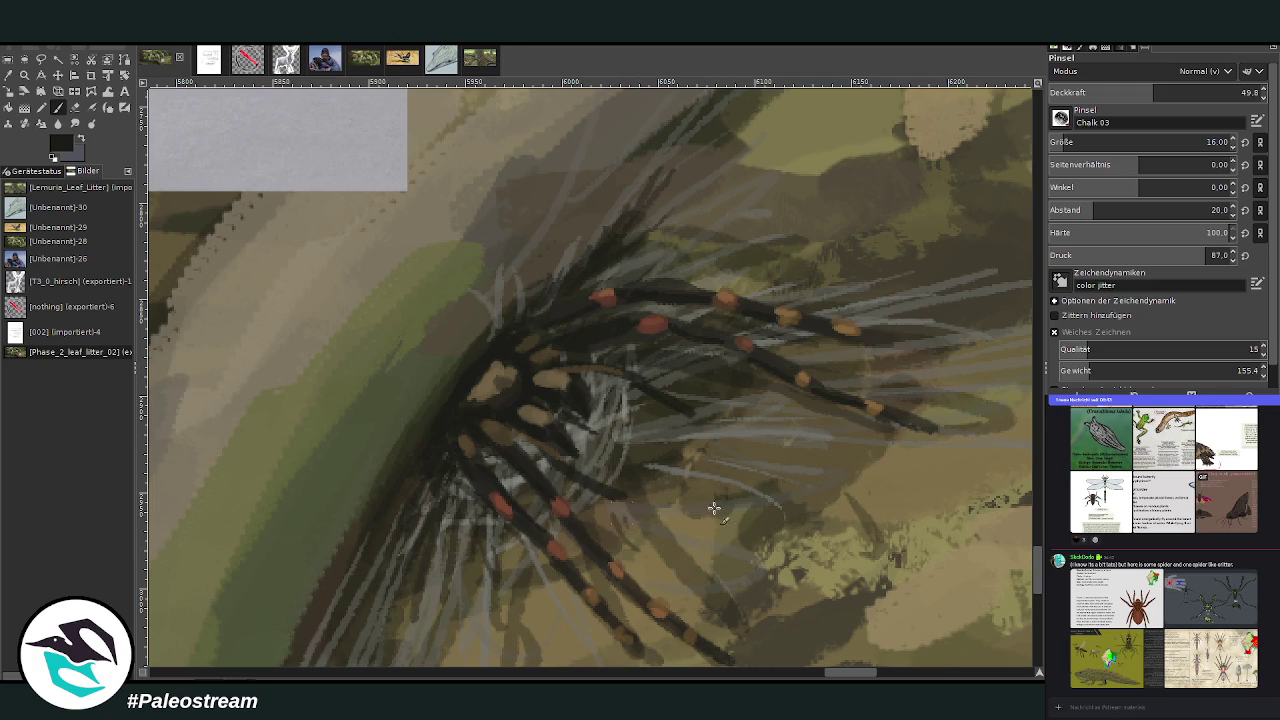
{"action": "left_click_drag", "start_coordinate": [763, 524], "coordinate": [910, 524]}
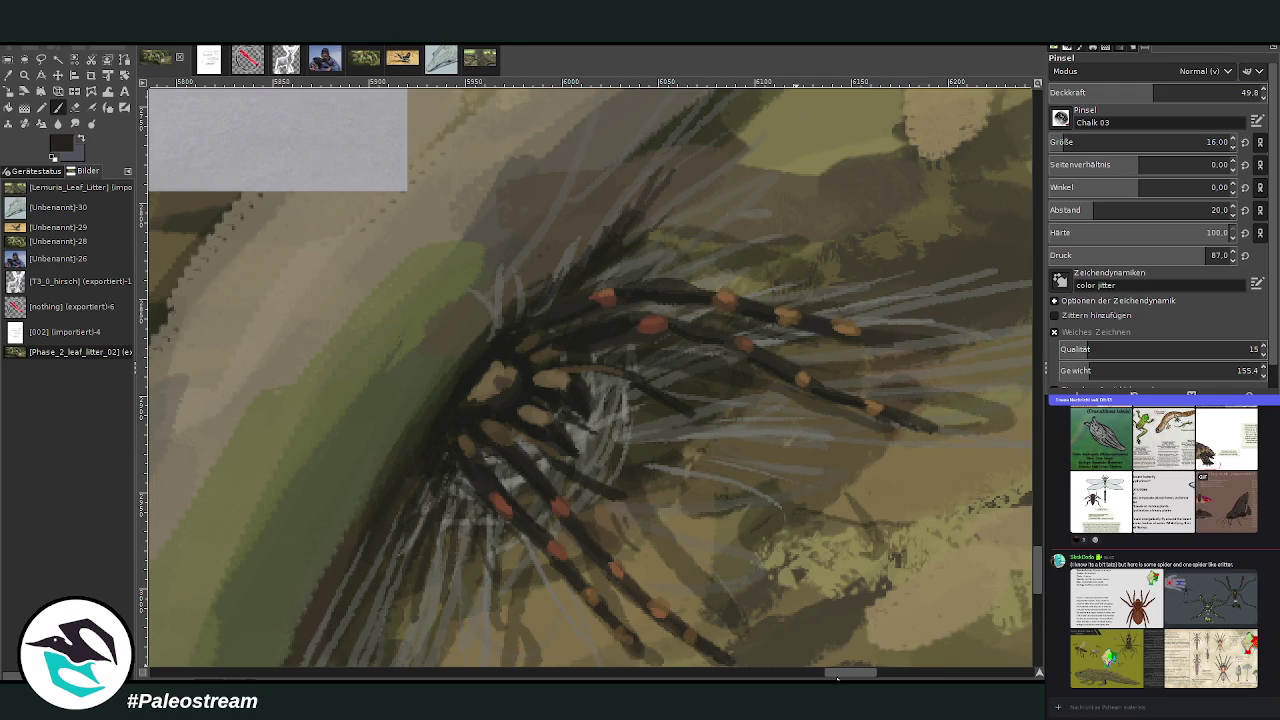
Outline the litter leaves beside the spider with dark strokes
{"action": "scroll", "coordinate": [829, 565], "scroll_direction": "right", "scroll_amount": 2}
{"action": "scroll", "coordinate": [648, 452], "scroll_direction": "right", "scroll_amount": 3}
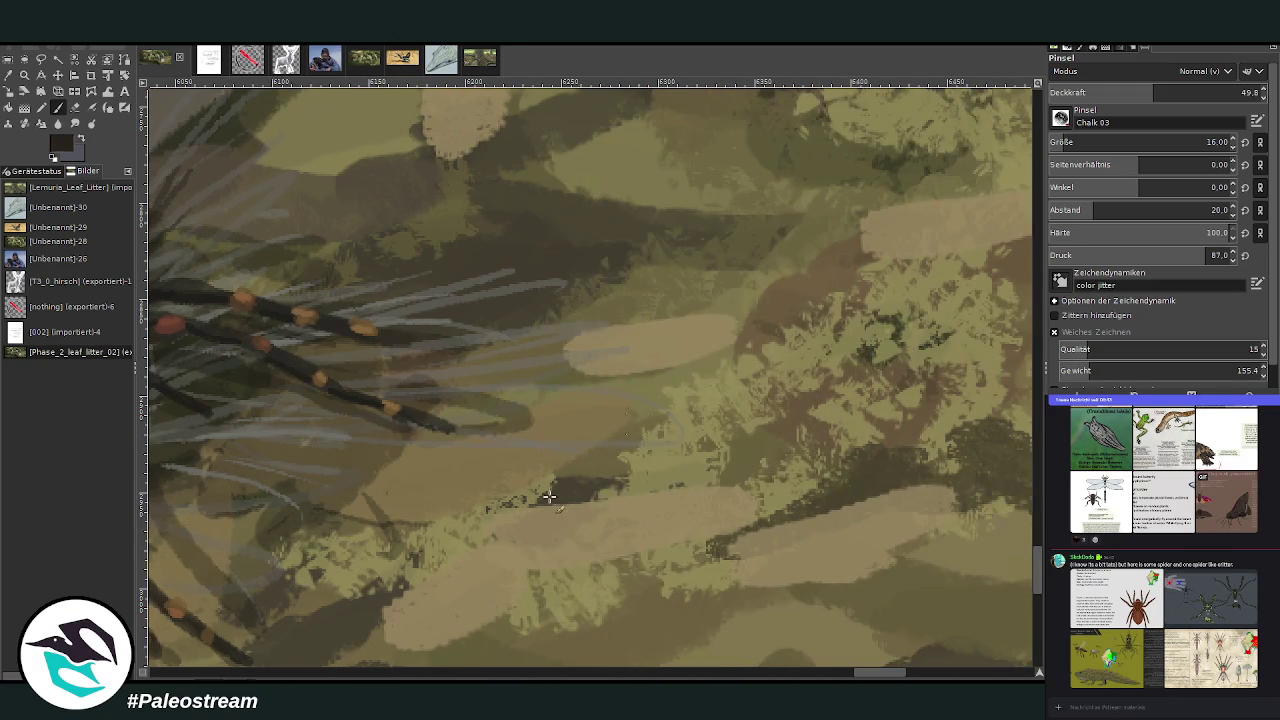
{"action": "mouse_move", "coordinate": [548, 497]}
{"action": "left_mouse_down"}
{"action": "mouse_move", "coordinate": [580, 523]}
{"action": "mouse_move", "coordinate": [743, 520]}
{"action": "mouse_move", "coordinate": [560, 575]}
{"action": "mouse_move", "coordinate": [690, 580]}
{"action": "left_mouse_up"}
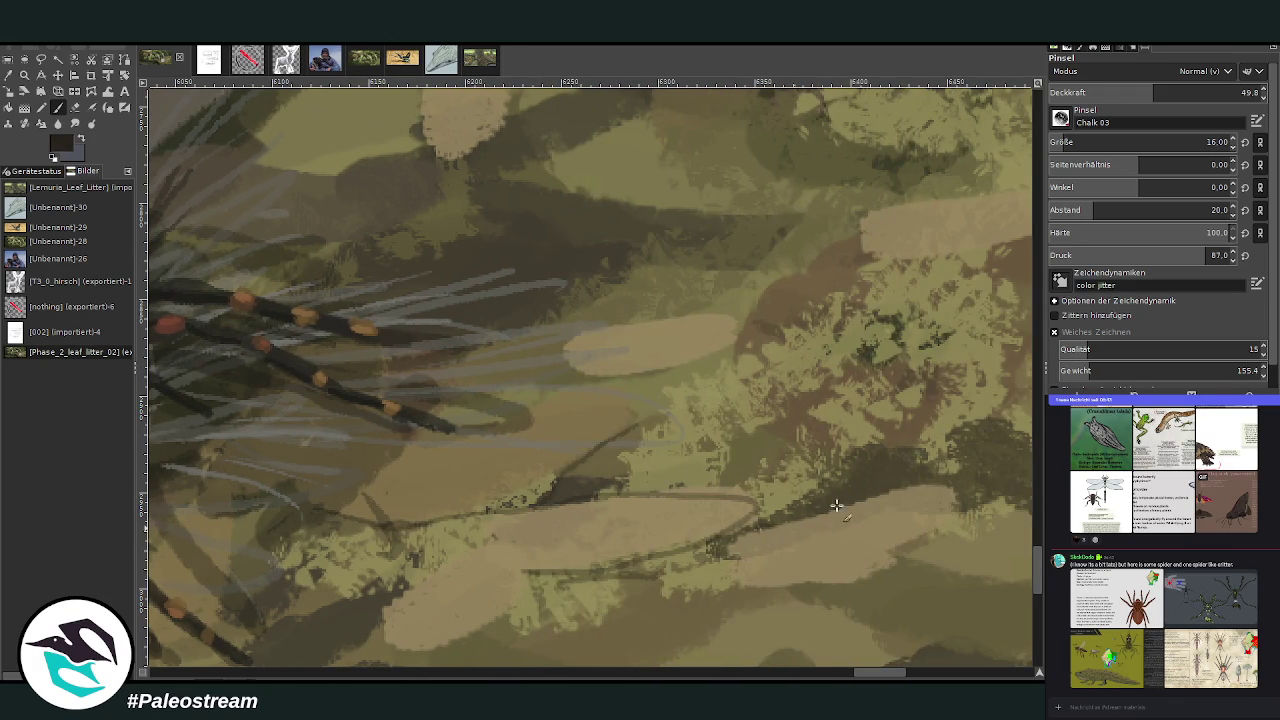
{"action": "left_click_drag", "start_coordinate": [836, 505], "coordinate": [740, 572]}
{"action": "left_click_drag", "start_coordinate": [663, 395], "coordinate": [576, 372]}
{"action": "mouse_move", "coordinate": [740, 341]}
{"action": "left_mouse_down"}
{"action": "mouse_move", "coordinate": [651, 321]}
{"action": "mouse_move", "coordinate": [671, 266]}
{"action": "mouse_move", "coordinate": [846, 258]}
{"action": "left_mouse_up"}
{"action": "left_click_drag", "start_coordinate": [762, 210], "coordinate": [706, 197]}
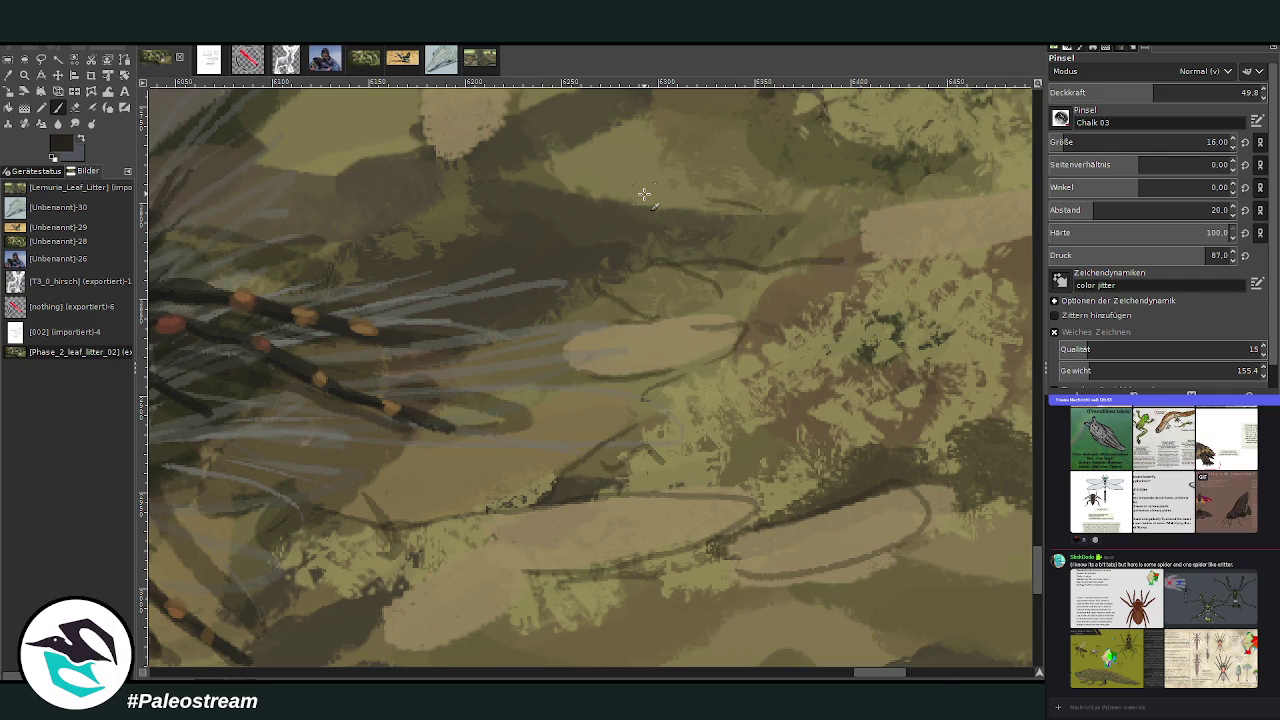
{"action": "scroll", "coordinate": [645, 195], "scroll_direction": "down", "scroll_amount": 3}
Zoom in around the spider and branch and paint dark strokes in the surrounding litter
{"action": "key", "text": "z"}
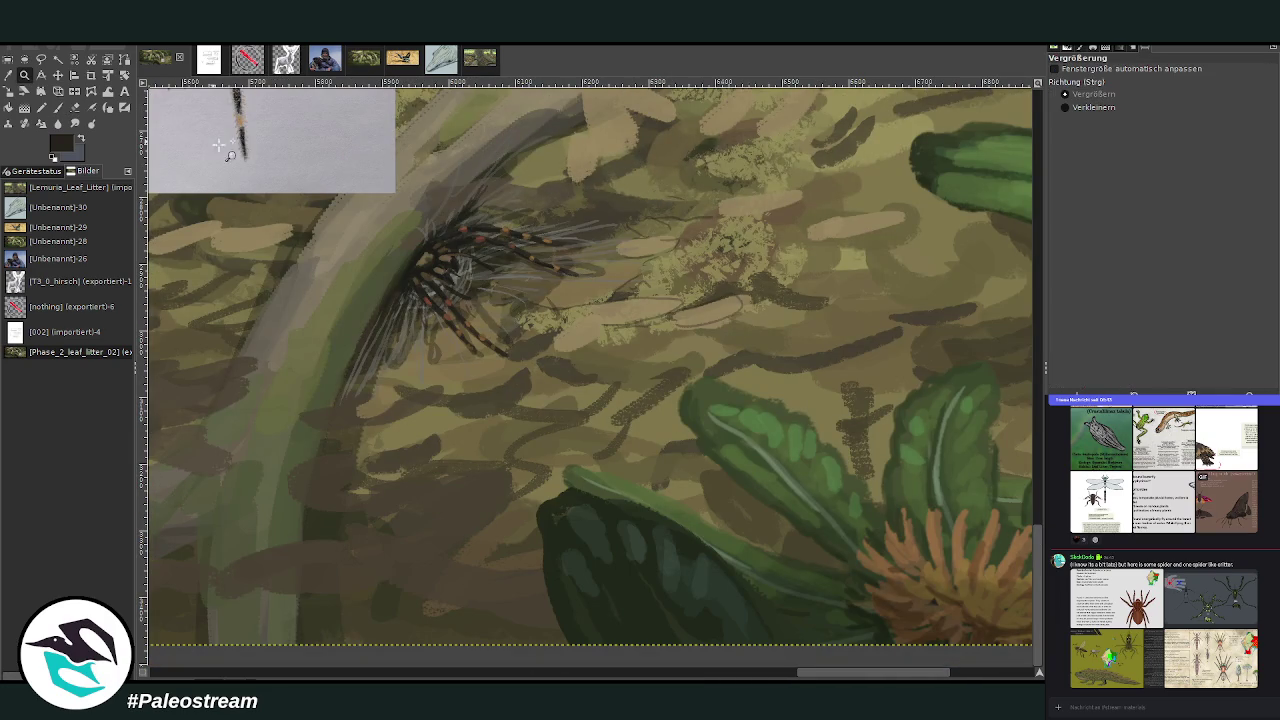
{"action": "left_click_drag", "start_coordinate": [302, 98], "coordinate": [794, 591]}
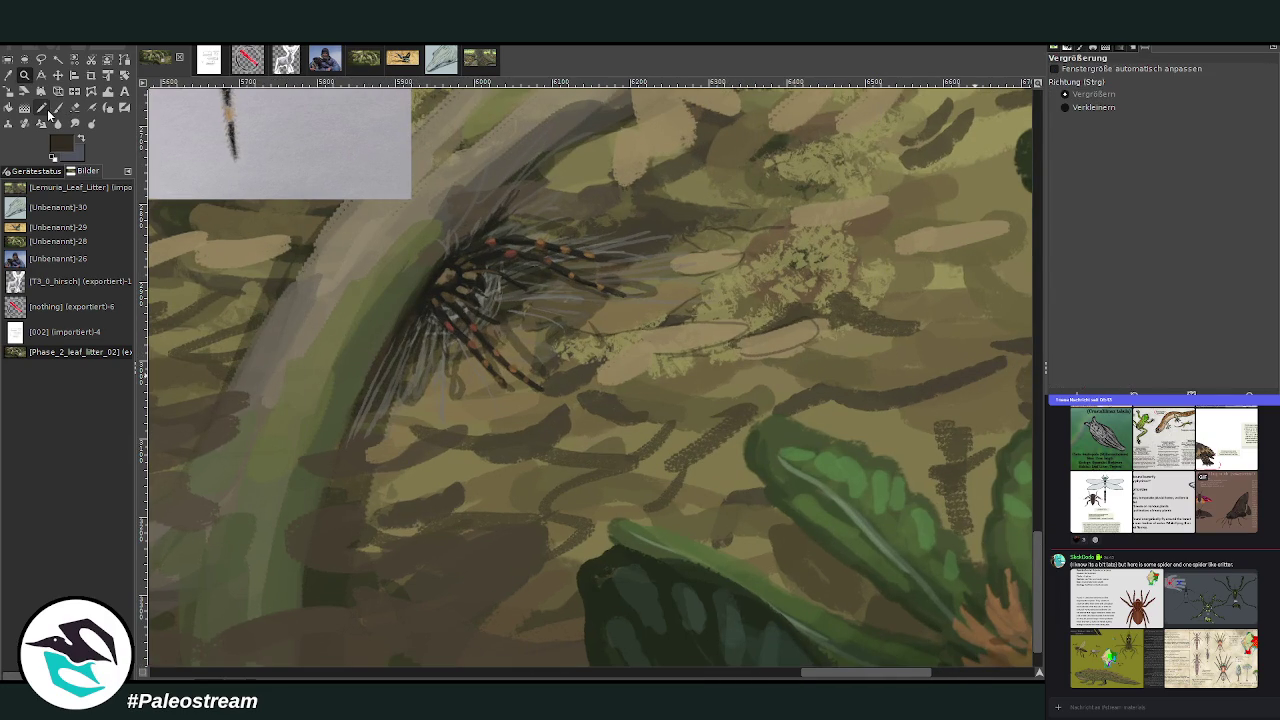
{"action": "key", "text": "p"}
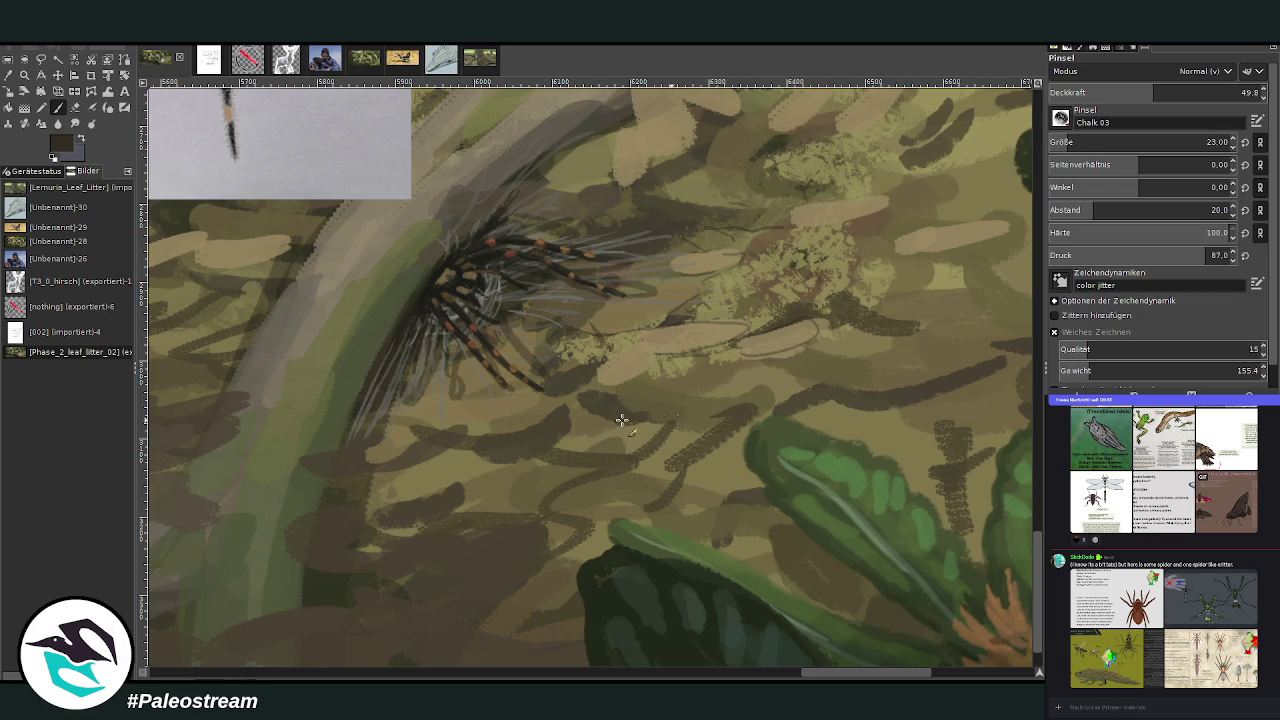
{"action": "mouse_move", "coordinate": [620, 430]}
{"action": "left_mouse_down"}
{"action": "mouse_move", "coordinate": [749, 391]}
{"action": "mouse_move", "coordinate": [667, 412]}
{"action": "mouse_move", "coordinate": [745, 372]}
{"action": "mouse_move", "coordinate": [814, 380]}
{"action": "mouse_move", "coordinate": [795, 337]}
{"action": "left_mouse_up"}
{"action": "mouse_move", "coordinate": [553, 405]}
{"action": "left_mouse_down"}
{"action": "mouse_move", "coordinate": [510, 450]}
{"action": "mouse_move", "coordinate": [582, 481]}
{"action": "mouse_move", "coordinate": [554, 511]}
{"action": "mouse_move", "coordinate": [651, 458]}
{"action": "mouse_move", "coordinate": [700, 490]}
{"action": "mouse_move", "coordinate": [647, 527]}
{"action": "mouse_move", "coordinate": [731, 508]}
{"action": "mouse_move", "coordinate": [778, 532]}
{"action": "mouse_move", "coordinate": [692, 476]}
{"action": "mouse_move", "coordinate": [705, 444]}
{"action": "mouse_move", "coordinate": [650, 440]}
{"action": "mouse_move", "coordinate": [870, 406]}
{"action": "mouse_move", "coordinate": [860, 430]}
{"action": "mouse_move", "coordinate": [885, 367]}
{"action": "left_mouse_up"}
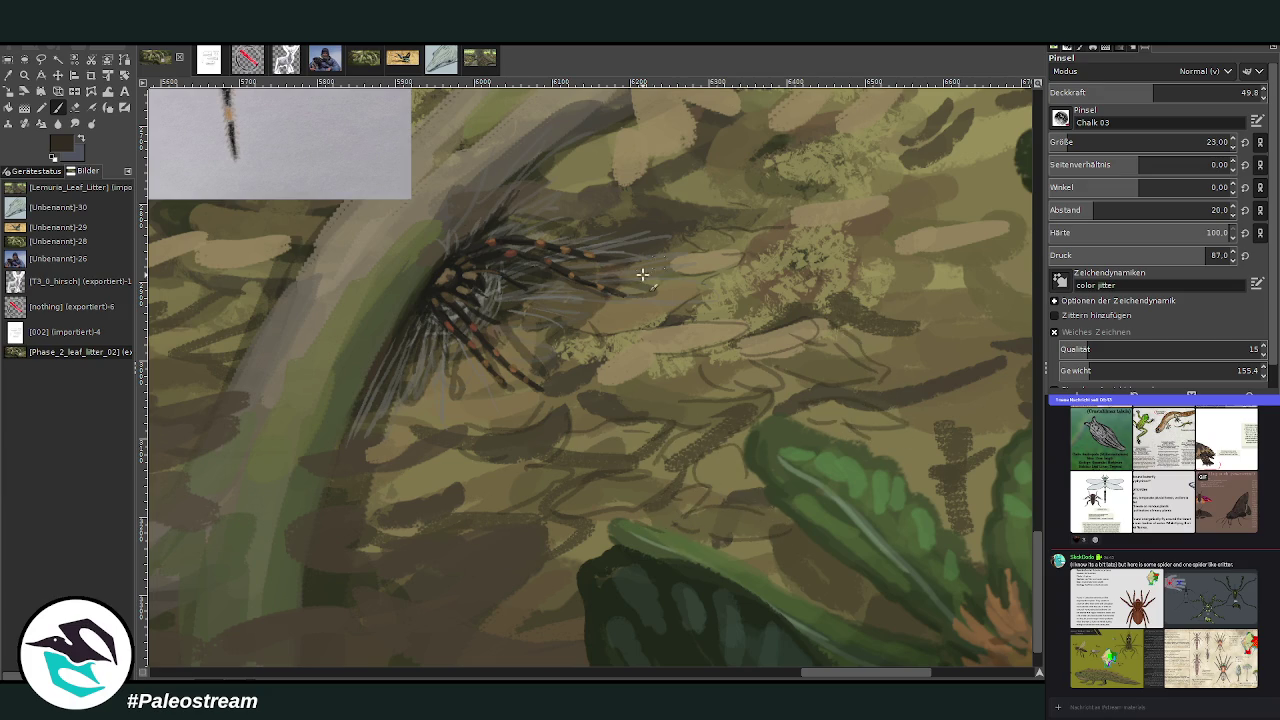
{"action": "mouse_move", "coordinate": [570, 332]}
{"action": "left_mouse_down"}
{"action": "mouse_move", "coordinate": [622, 346]}
{"action": "mouse_move", "coordinate": [489, 418]}
{"action": "mouse_move", "coordinate": [403, 439]}
{"action": "mouse_move", "coordinate": [356, 473]}
{"action": "mouse_move", "coordinate": [470, 483]}
{"action": "mouse_move", "coordinate": [329, 474]}
{"action": "mouse_move", "coordinate": [317, 491]}
{"action": "mouse_move", "coordinate": [297, 466]}
{"action": "mouse_move", "coordinate": [362, 374]}
{"action": "left_mouse_up"}
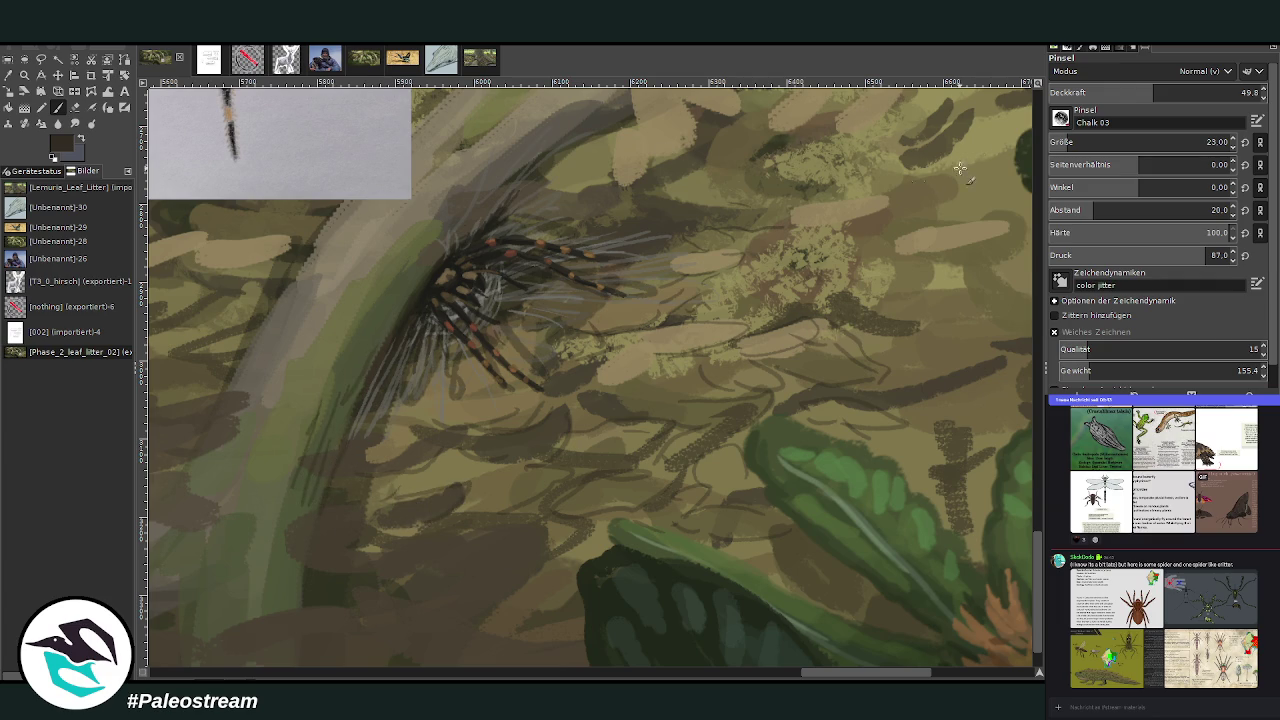
At opacity 28.1, streak pale strokes down the branch's left side
{"action": "left_click", "coordinate": [1110, 92]}
{"action": "left_click_drag", "start_coordinate": [436, 246], "coordinate": [343, 409]}
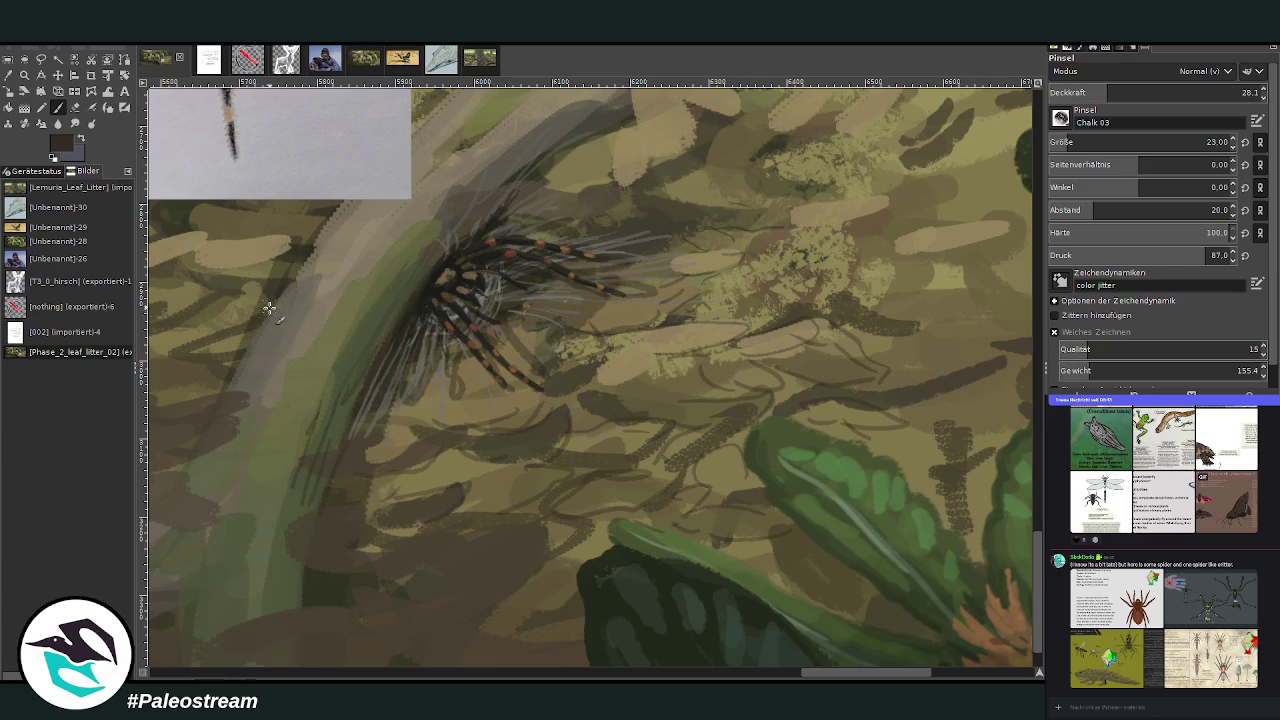
{"action": "left_click_drag", "start_coordinate": [269, 308], "coordinate": [243, 487]}
{"action": "left_click_drag", "start_coordinate": [345, 325], "coordinate": [262, 592]}
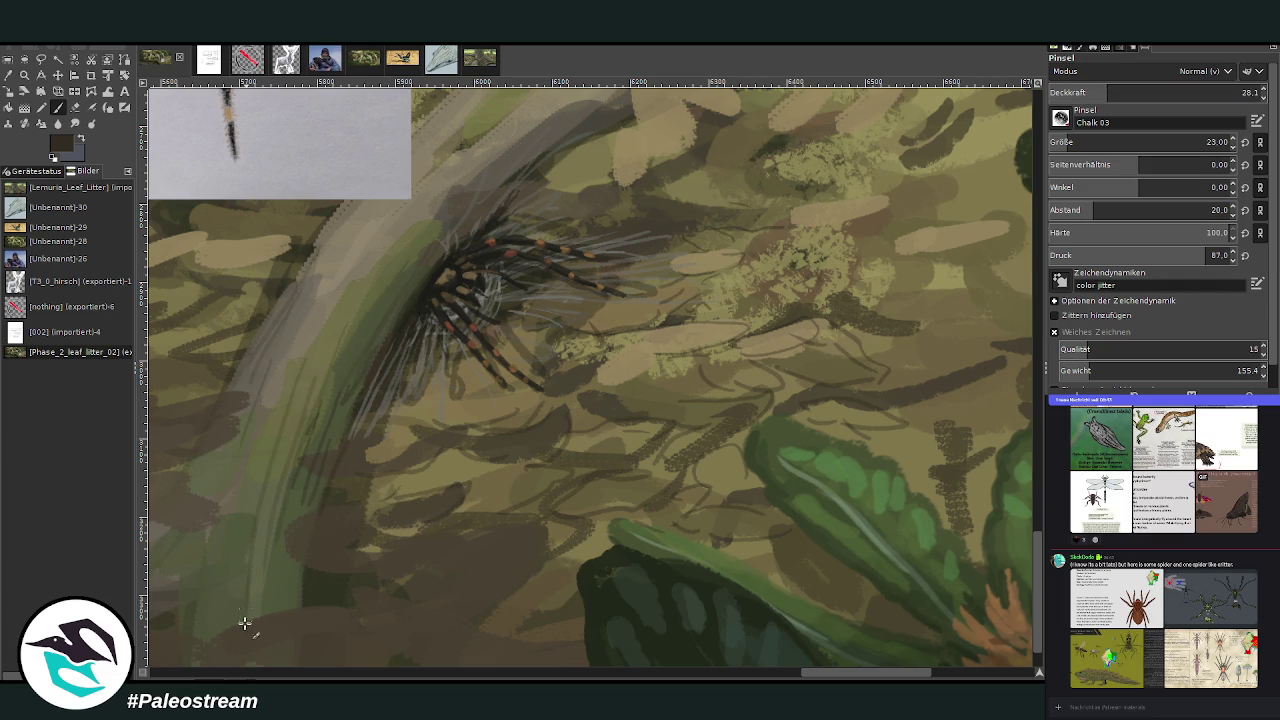